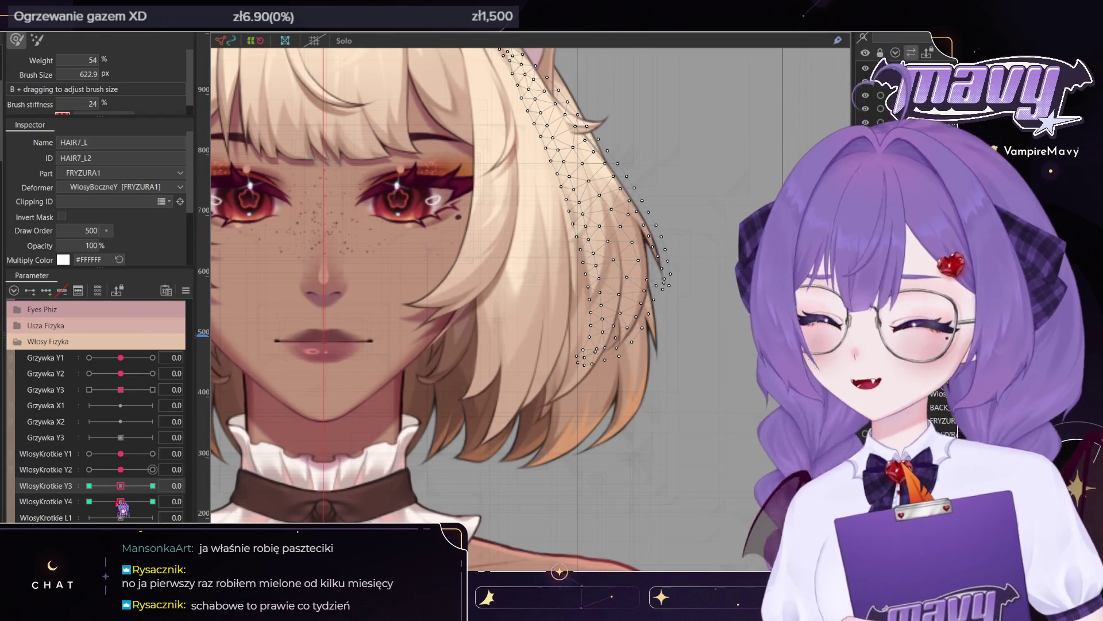
- Preview the WlosyKrotkie Y2 sway, then set WlosyKrotkie Y1 to its 1.0 key for HAIR7_L
mouse_move(120, 469)
mouse_down()
mouse_move(136, 470)
mouse_move(128, 497)
mouse_up()
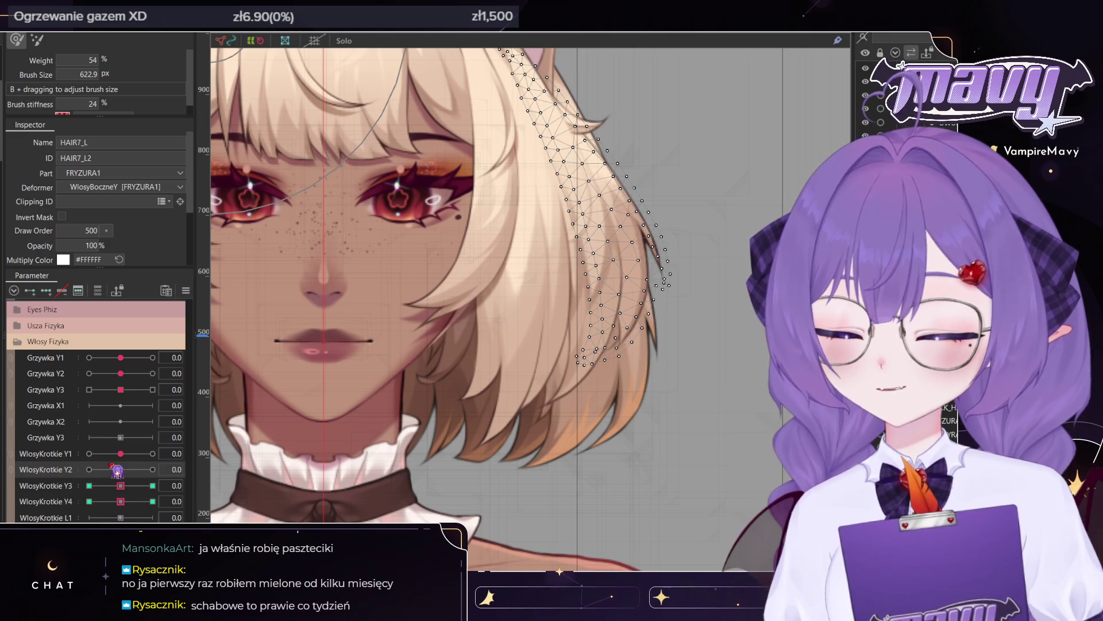
drag(121, 453, 153, 453)
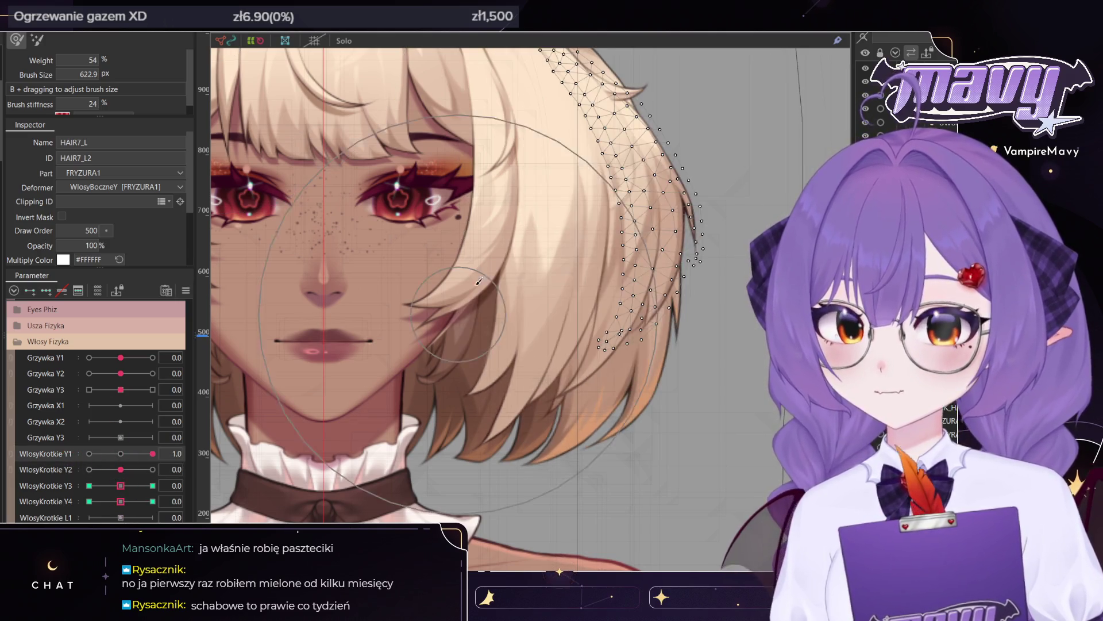
scroll(560, 80, down, 3)
- Select the WlosyBoczneY warp and paint weights over the upper-right hair and ear area
key(v)
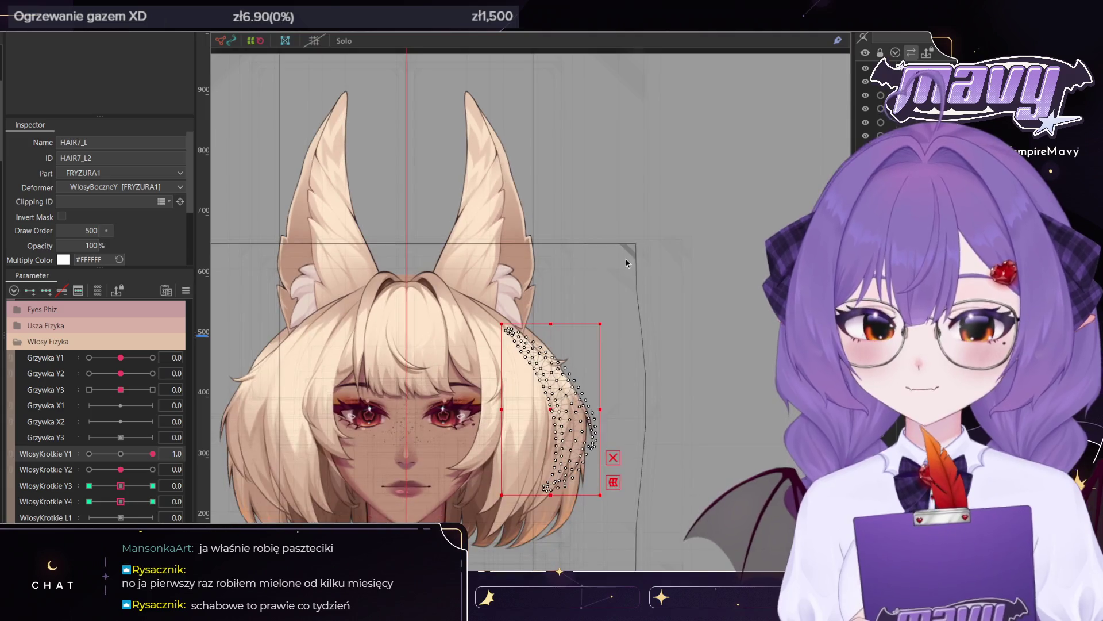
click(634, 247)
drag(153, 454, 89, 454)
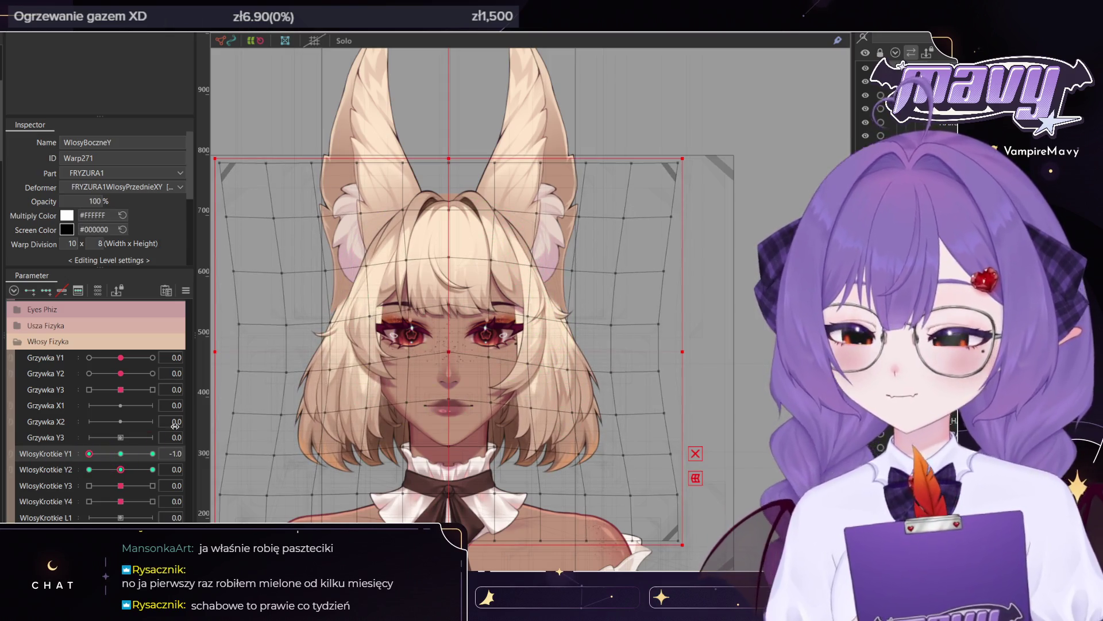
click(141, 450)
key(b)
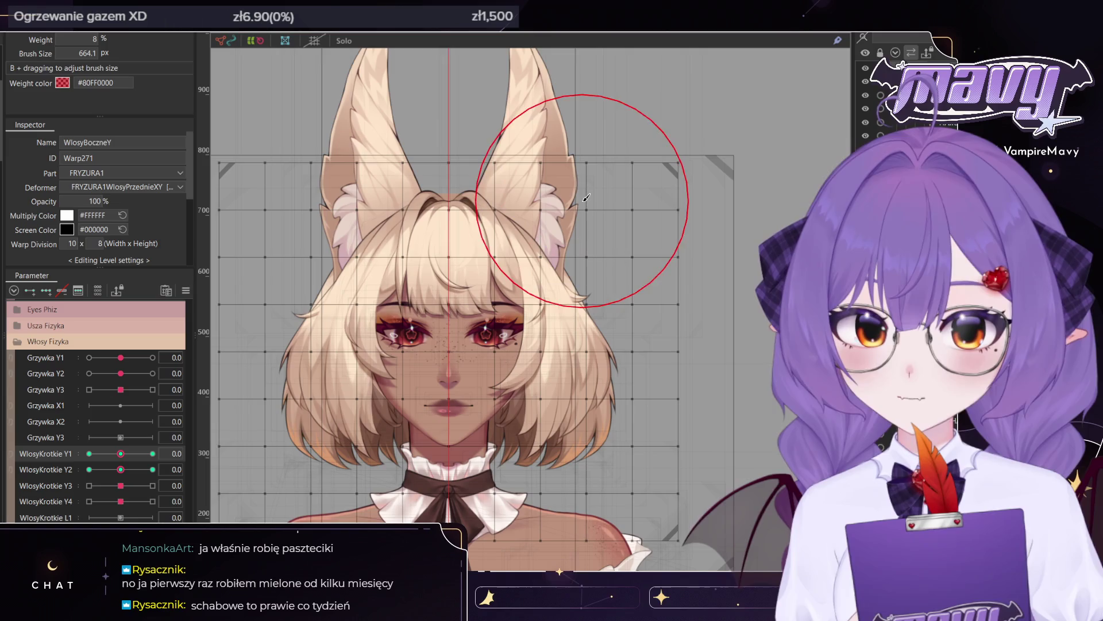
drag(586, 197, 592, 168)
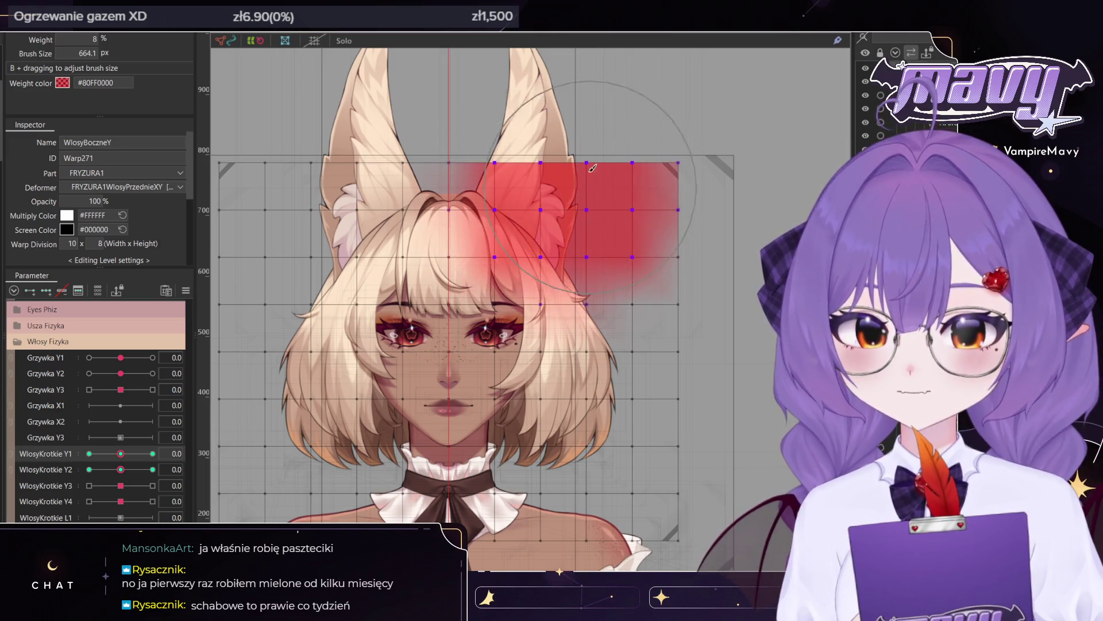
- Sculpt WlosyBoczneY with a ~941 px Deform Brush at the WlosyKrotkie Y1 1.0 and -1.0 keys
click(152, 454)
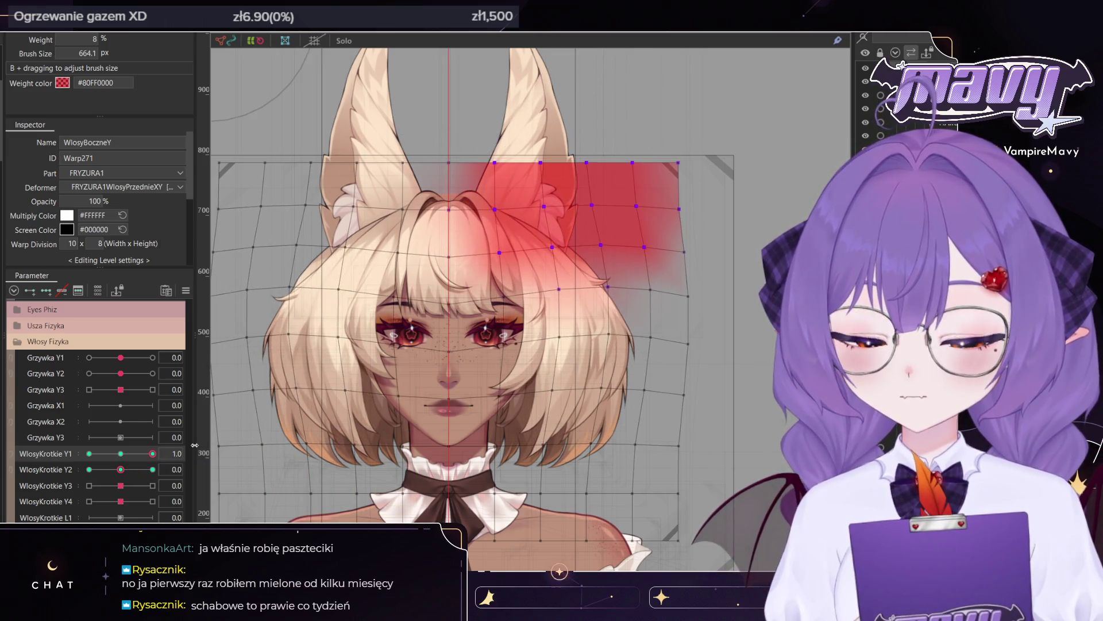
click(89, 453)
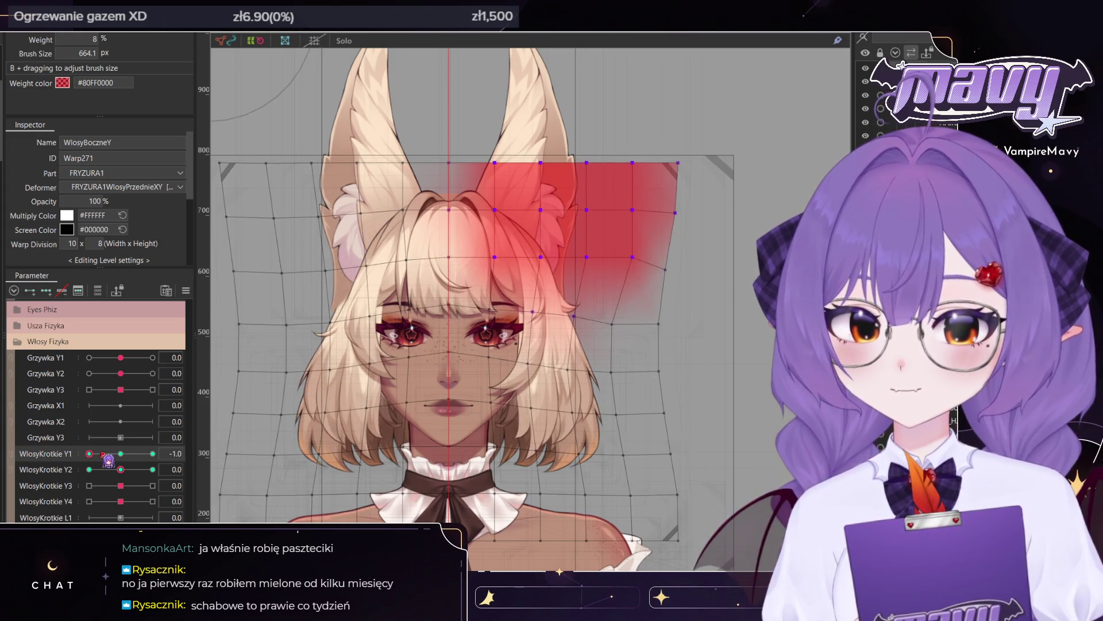
mouse_move(108, 458)
mouse_down()
mouse_move(208, 449)
mouse_move(105, 460)
mouse_move(163, 450)
mouse_up()
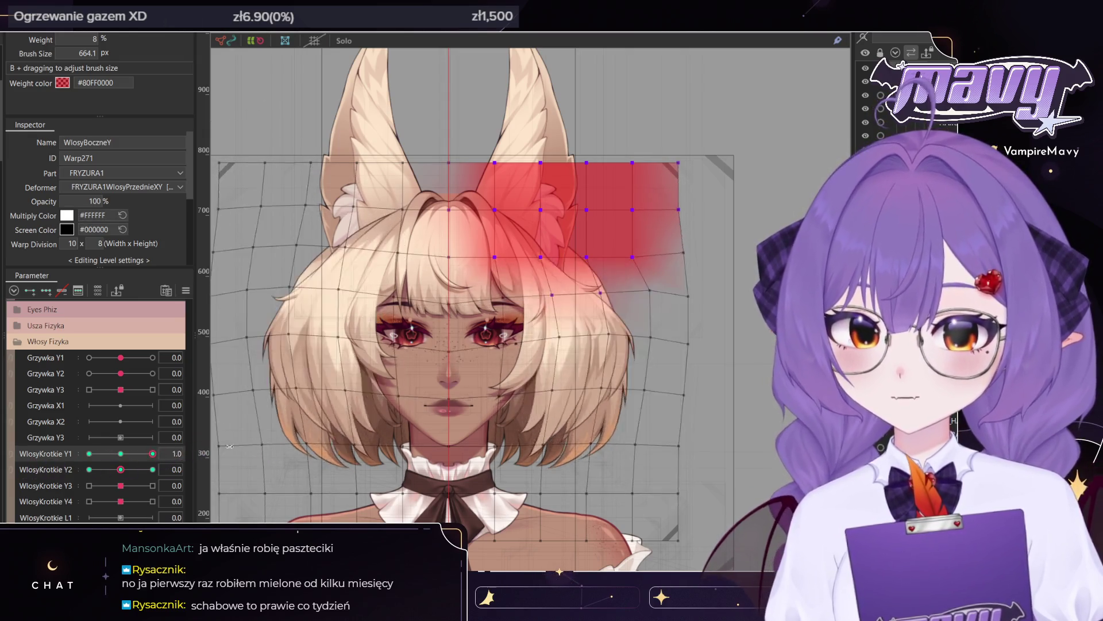
scroll(574, 322, up, 2)
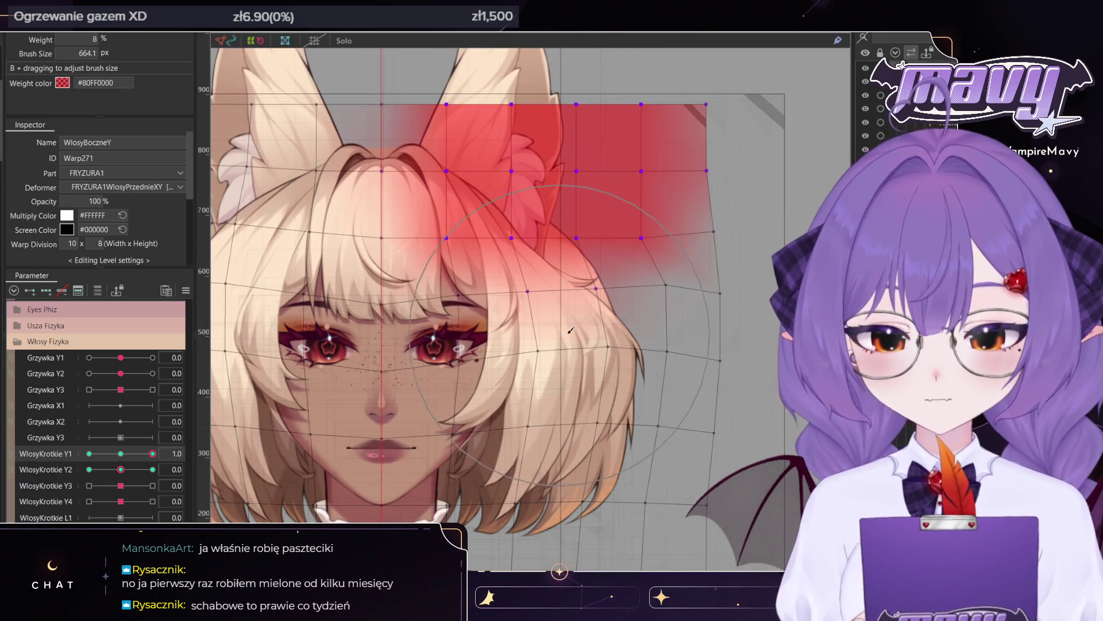
key(b)
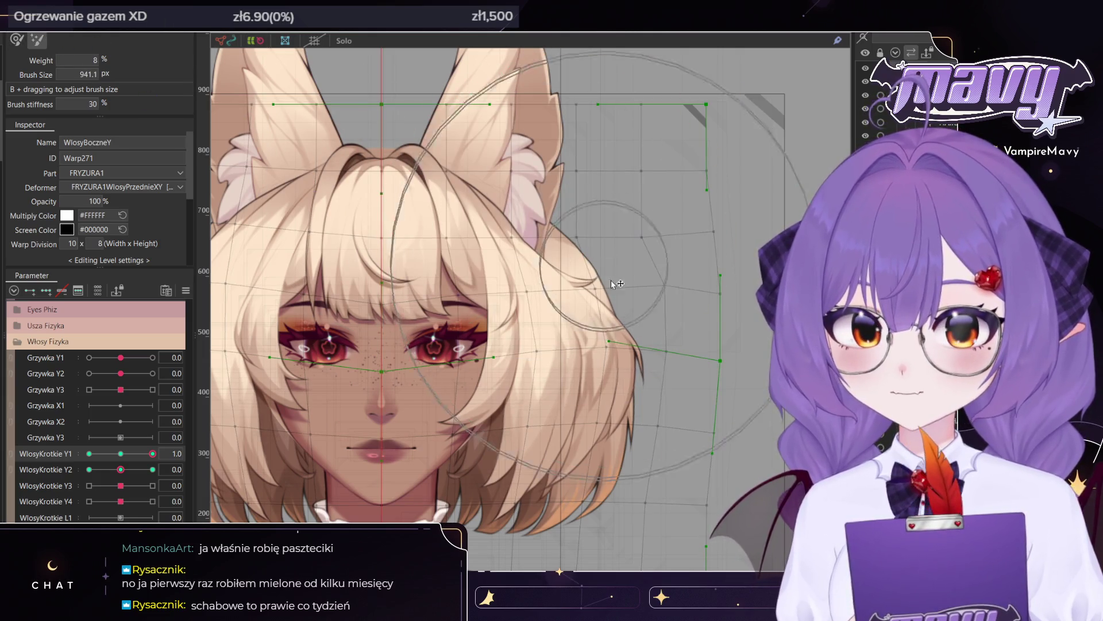
mouse_move(390, 368)
mouse_down()
mouse_move(166, 441)
mouse_move(86, 453)
mouse_up()
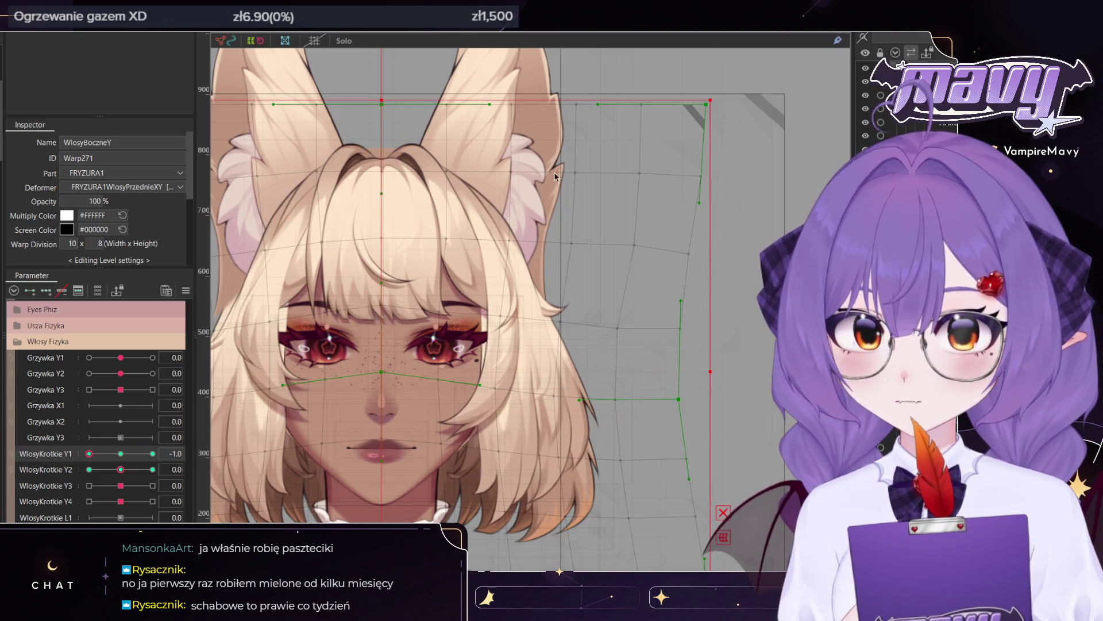
drag(89, 453, 603, 365)
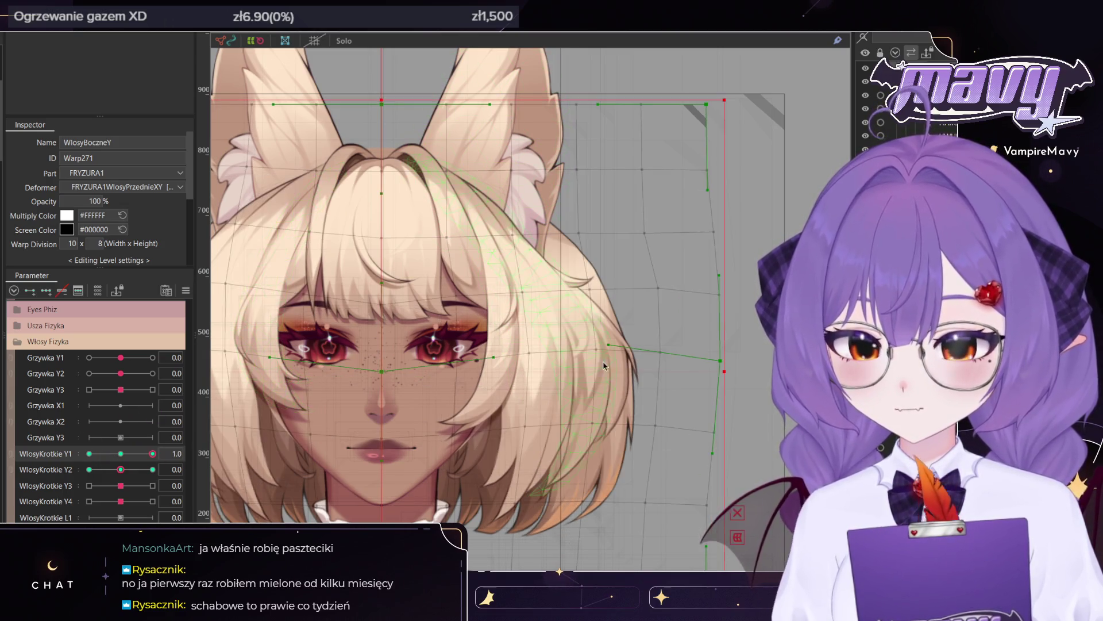
click(585, 262)
scroll(585, 262, down, 3)
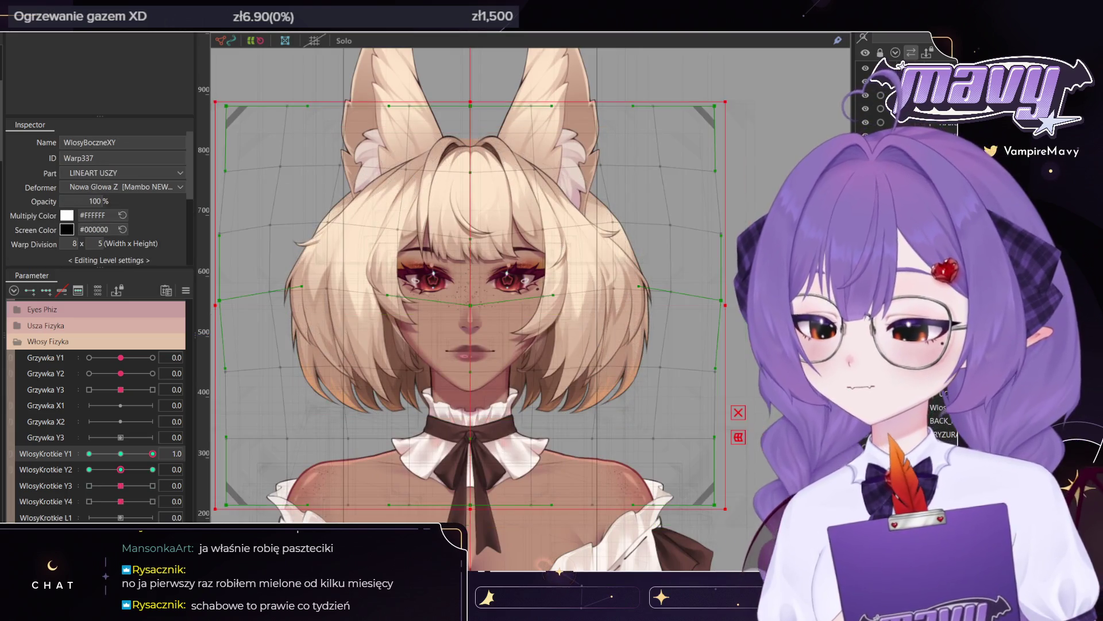
- Give the WlosyBoczneFizY warp a 10x8 division and paint weights over its upper-right part
click(656, 255)
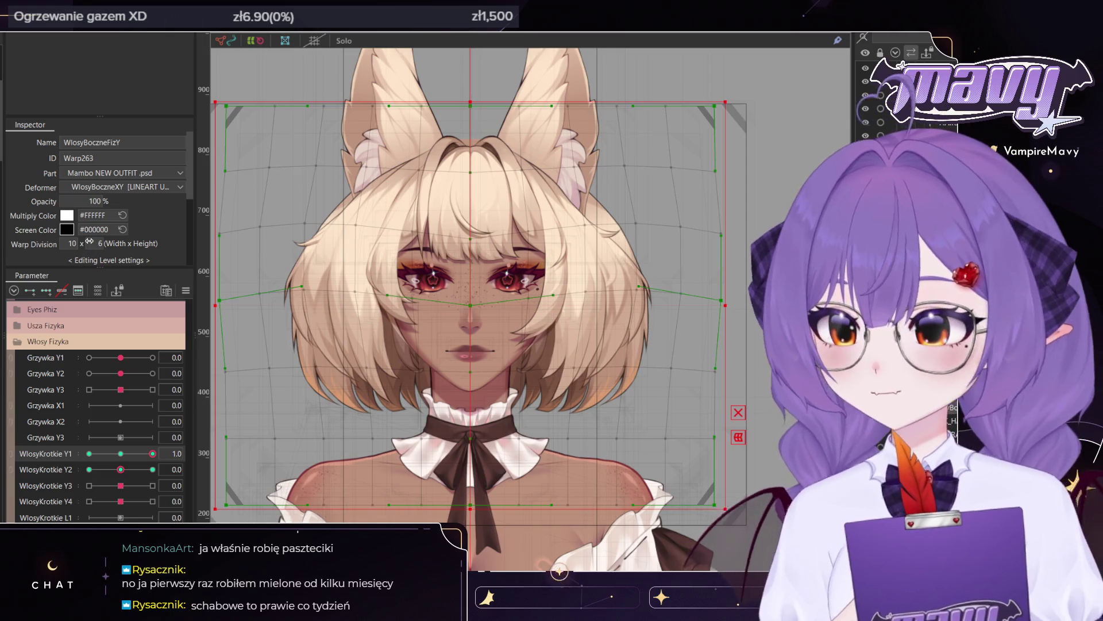
drag(89, 241, 101, 240)
scroll(558, 270, up, 2)
key(b)
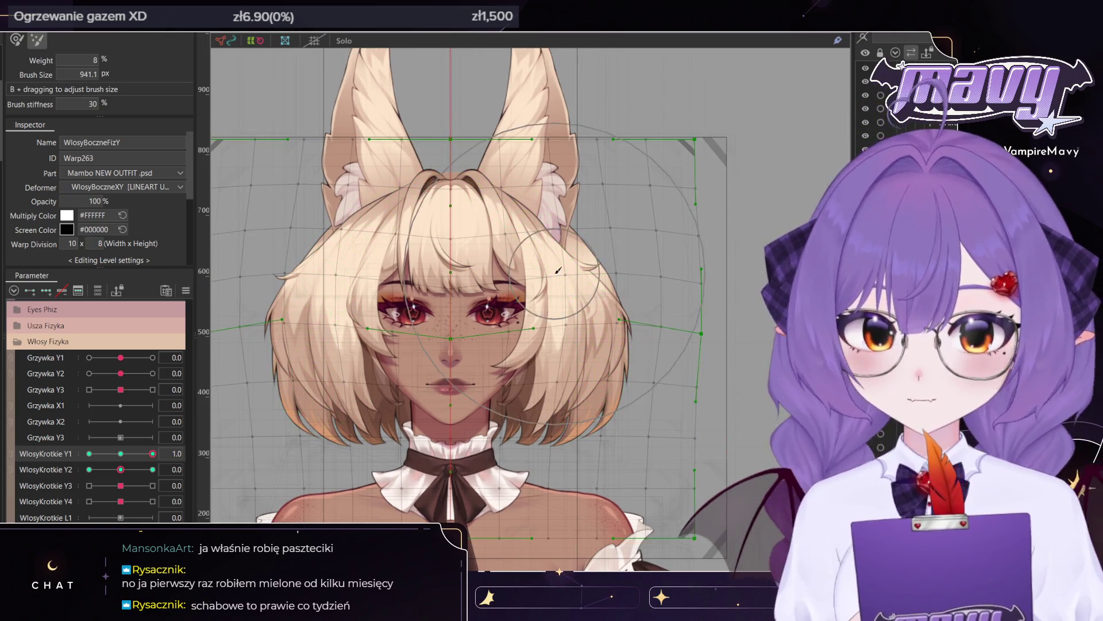
drag(558, 270, 547, 134)
key(w)
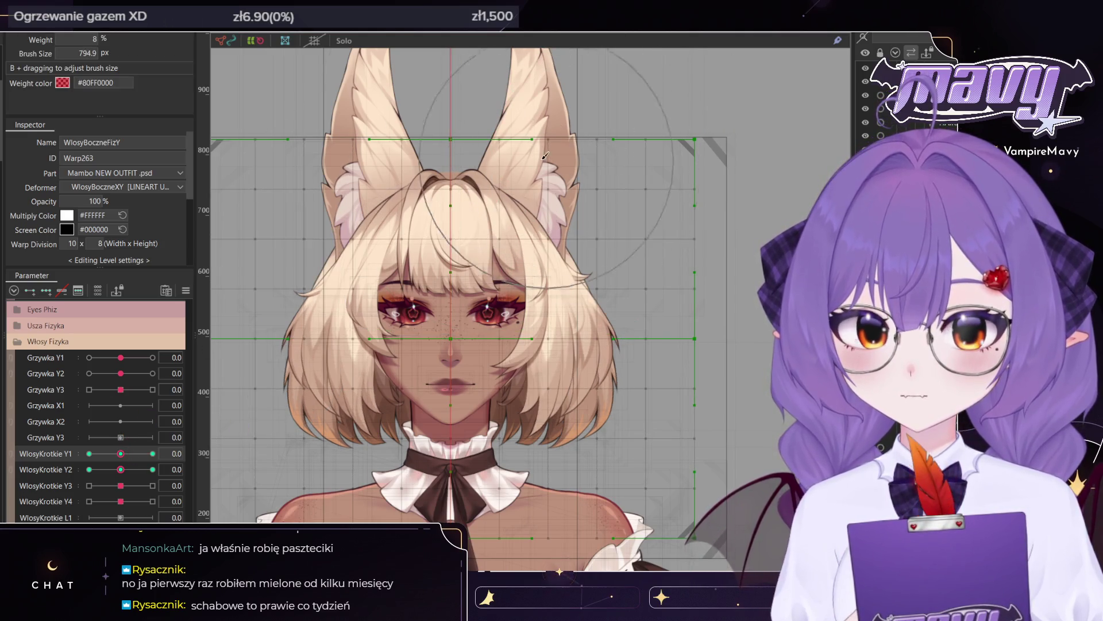
mouse_move(574, 189)
mouse_down()
mouse_move(593, 122)
mouse_move(534, 88)
mouse_up()
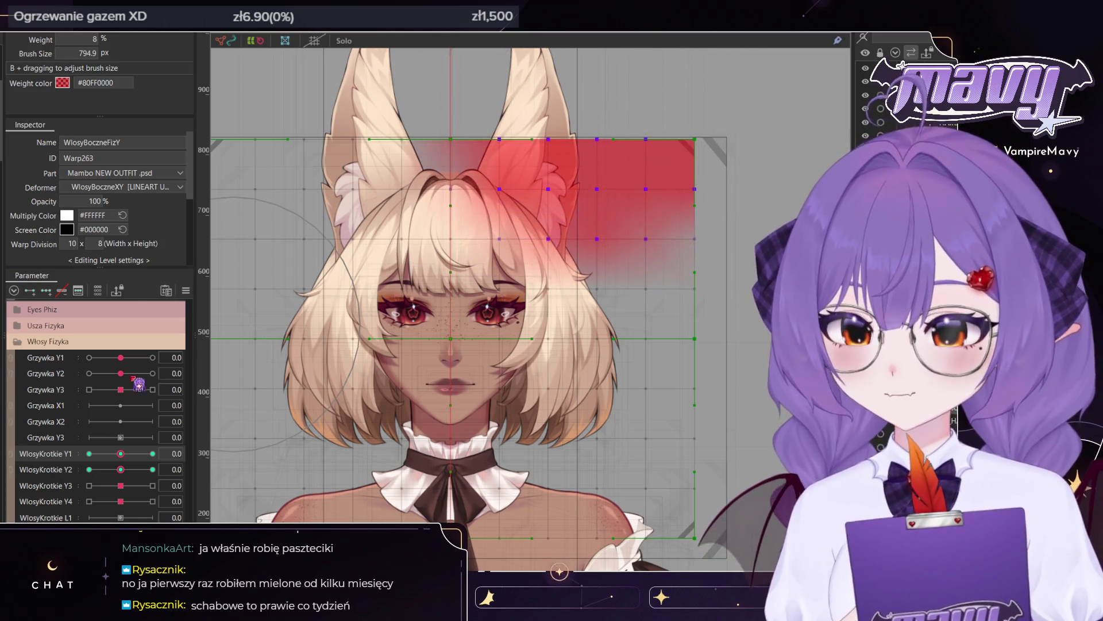
- Flare the side hair outward at WlosyKrotkie Y1 1.0 with the Deform Brush, then reset Y1 to 0
click(152, 453)
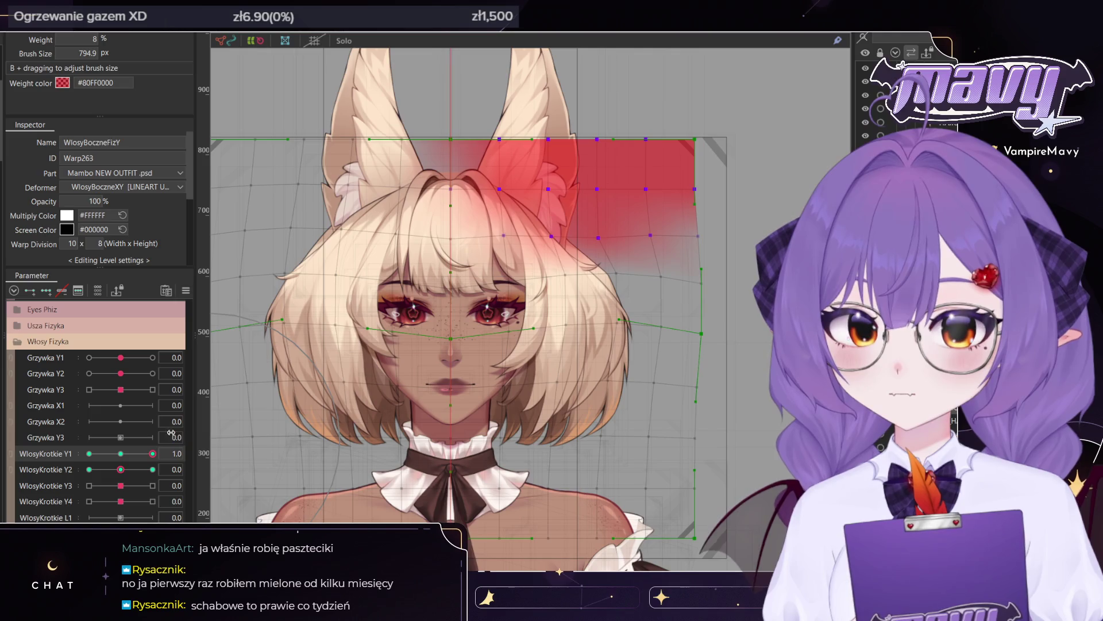
click(89, 453)
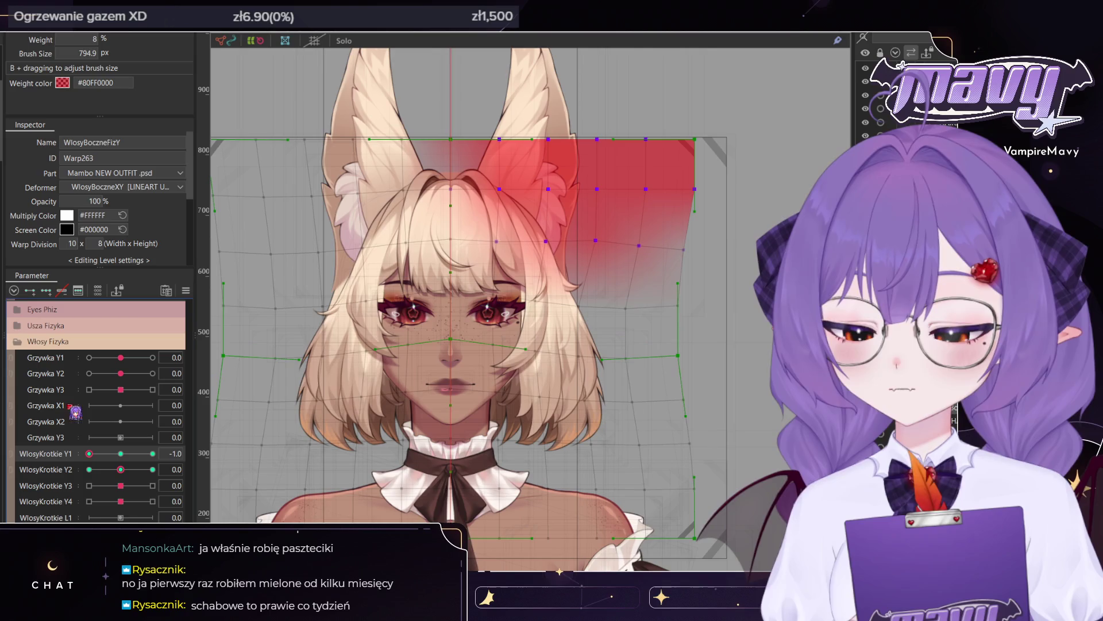
key(b)
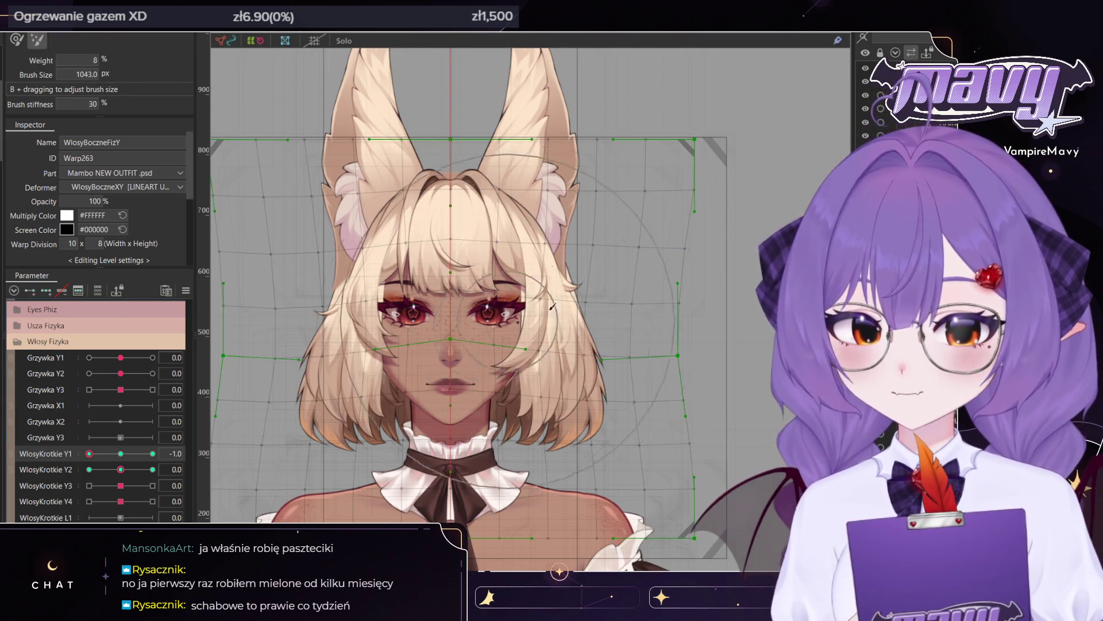
drag(86, 452, 376, 454)
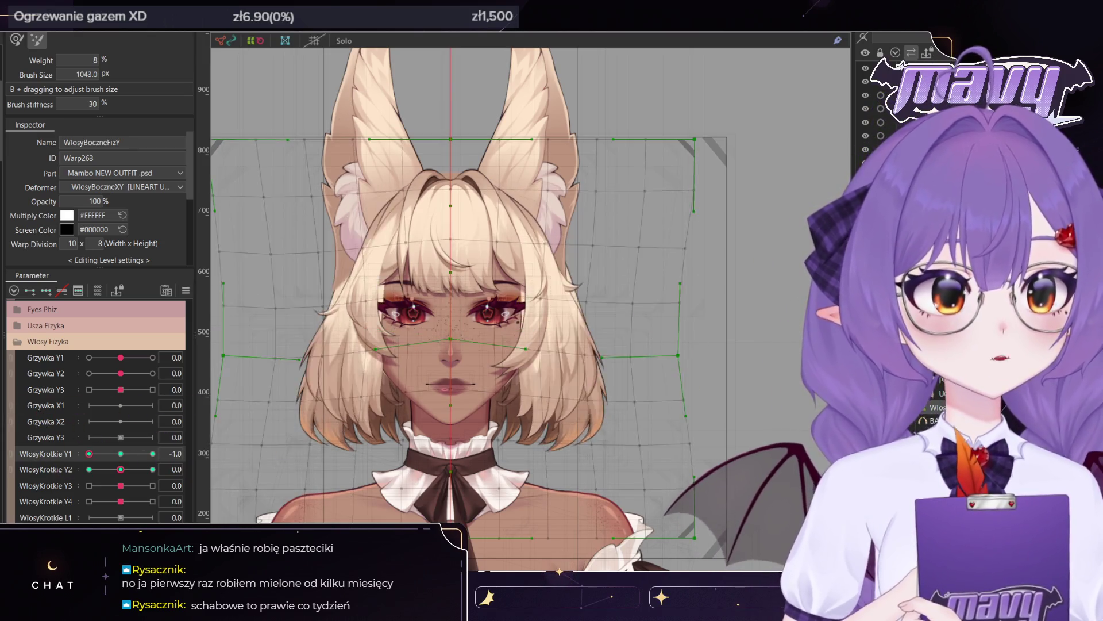
drag(152, 453, 121, 453)
key(ctrl+a)
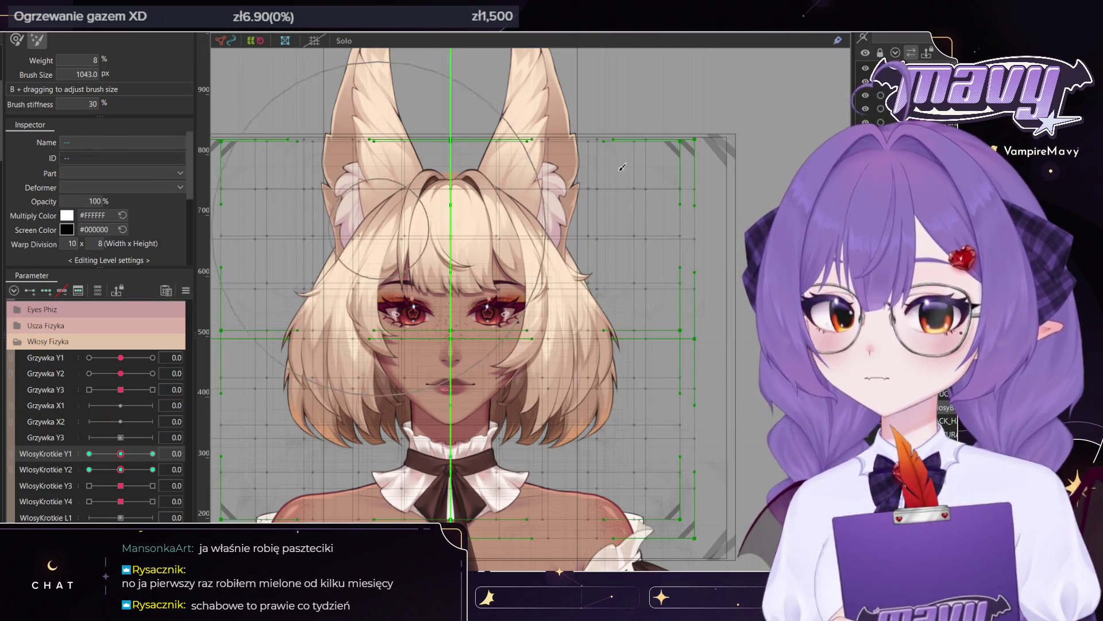
scroll(538, 182, up, 2)
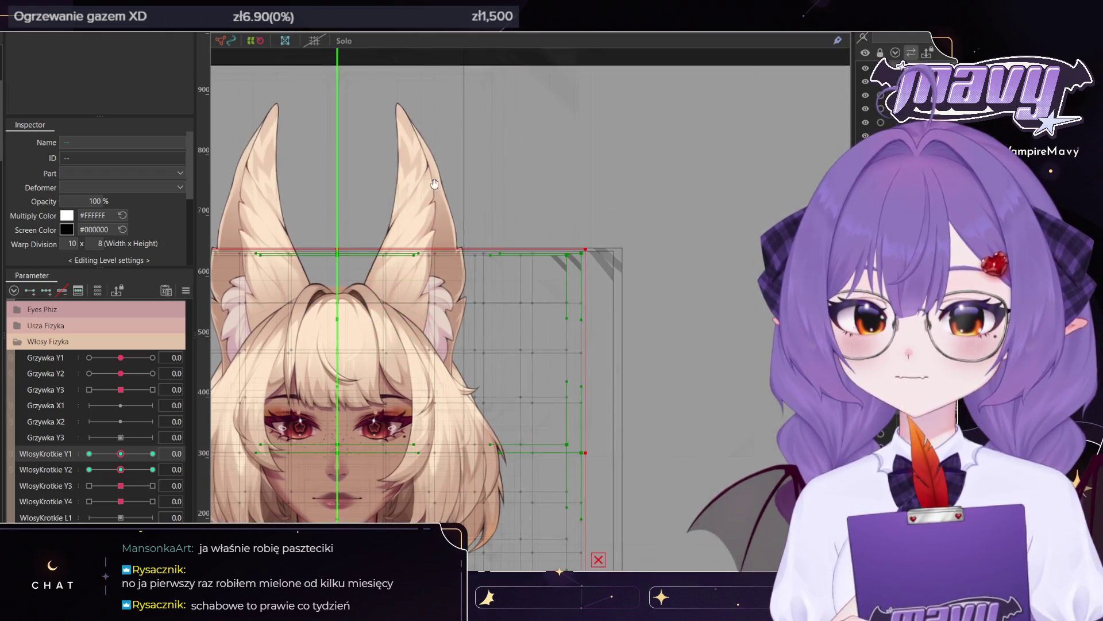
scroll(539, 182, down, 5)
scroll(470, 241, up, 2)
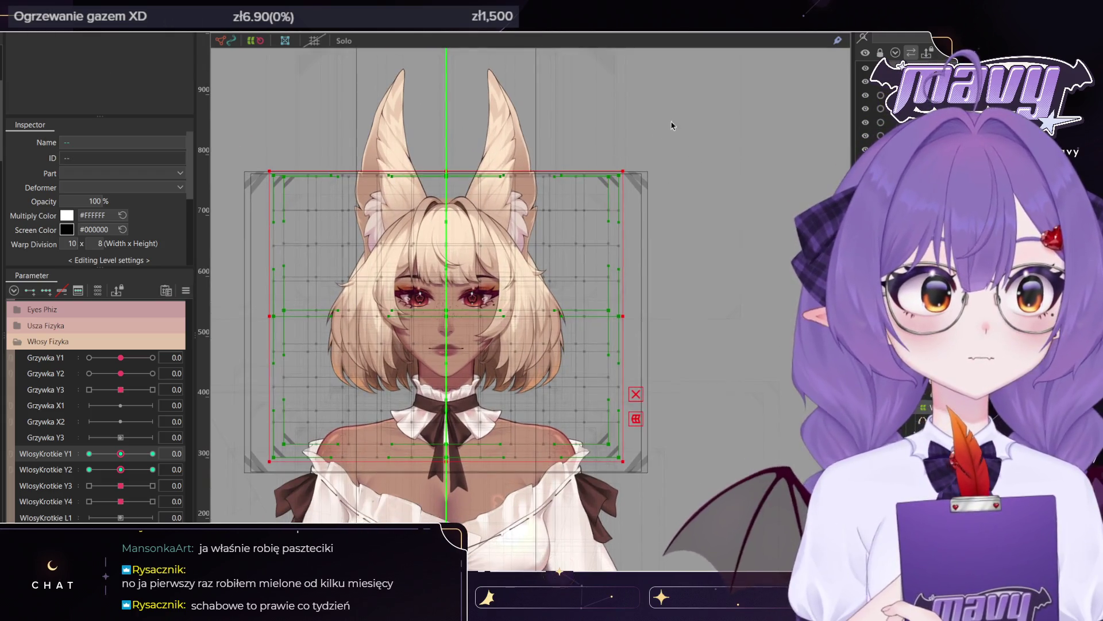
drag(690, 518, 463, 138)
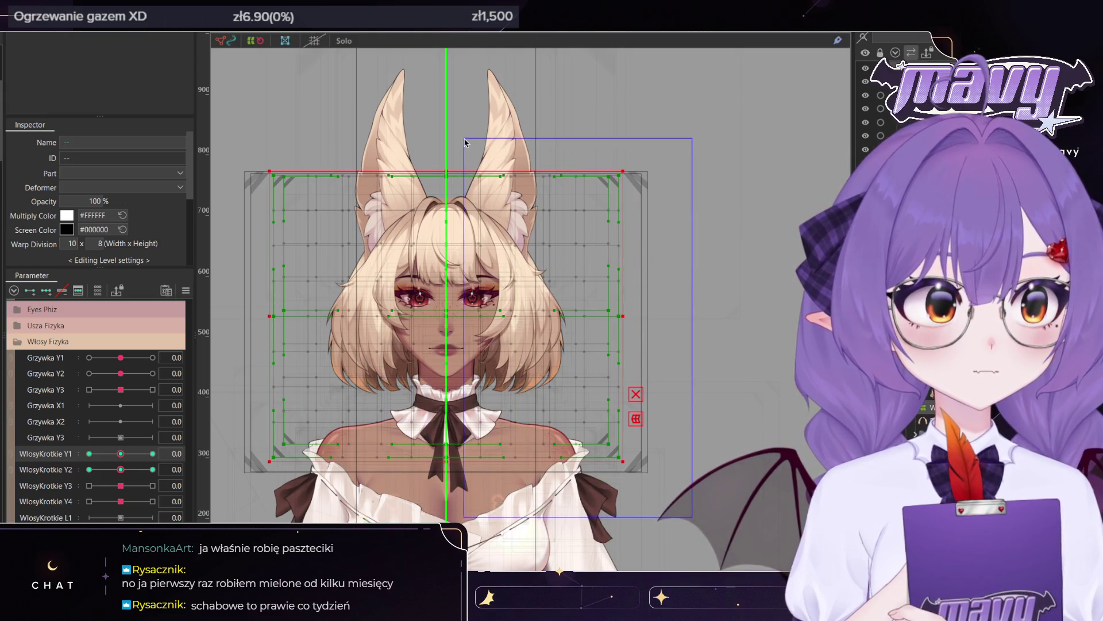
drag(121, 454, 208, 450)
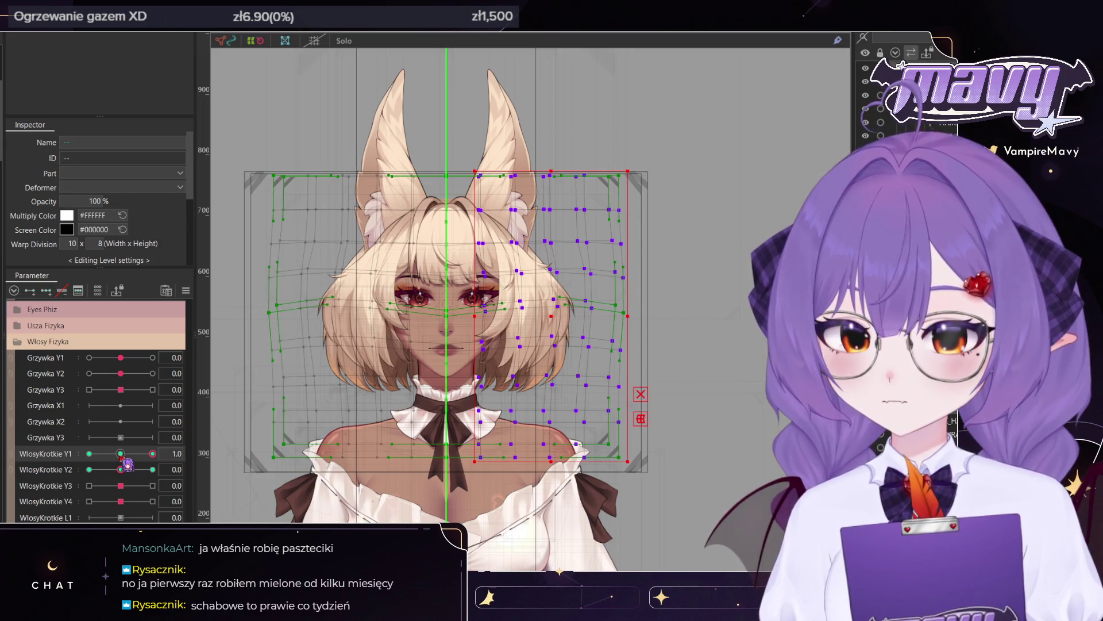
drag(118, 459, 40, 452)
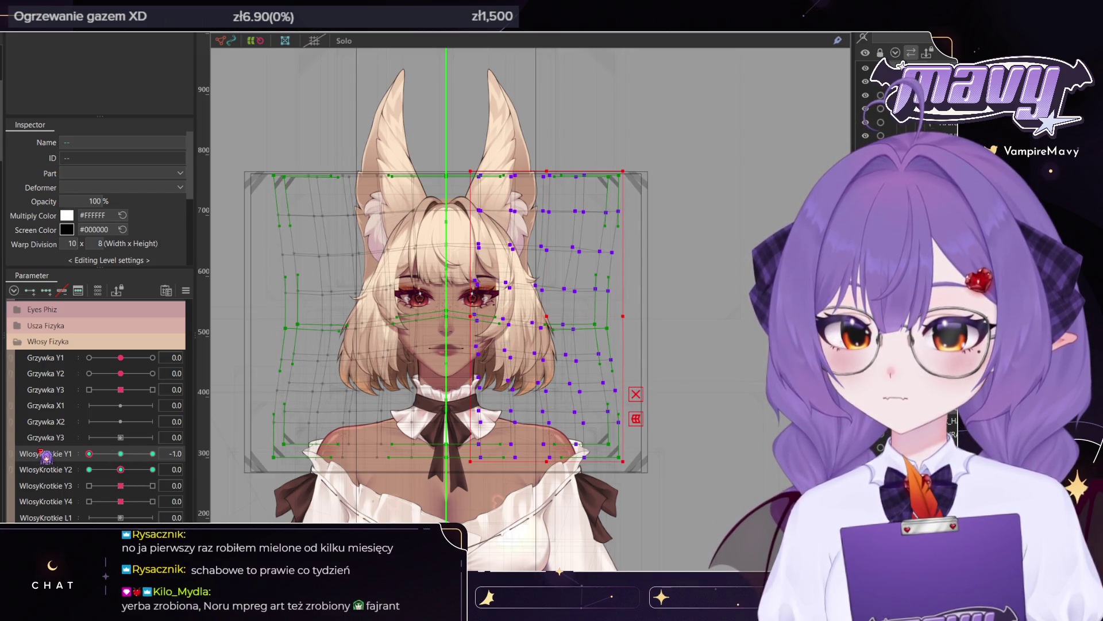
drag(108, 458, 121, 454)
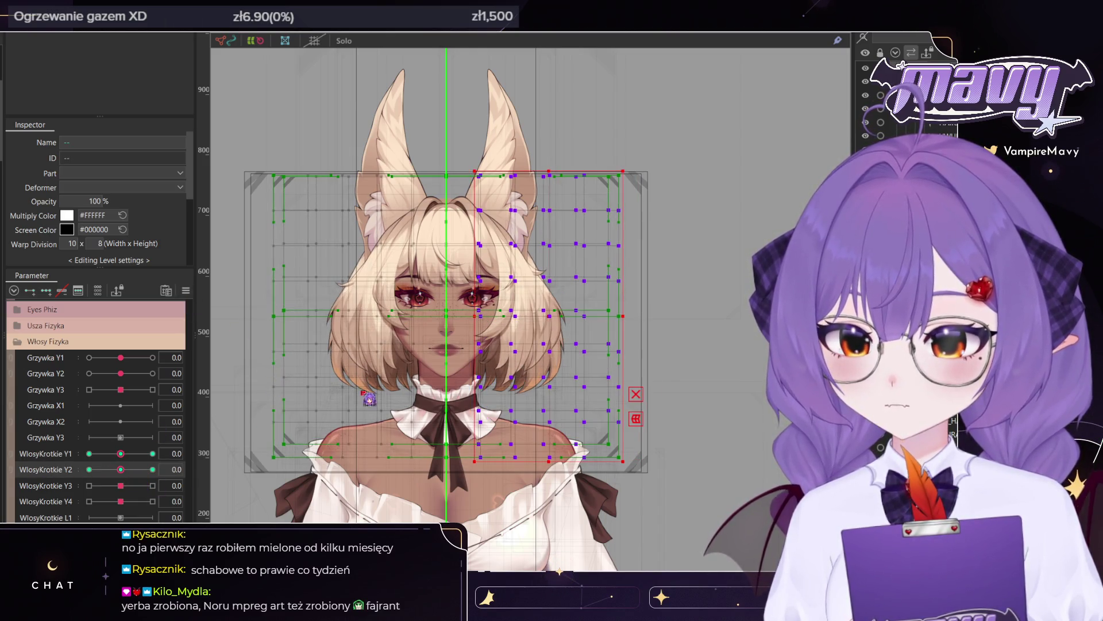
click(373, 441)
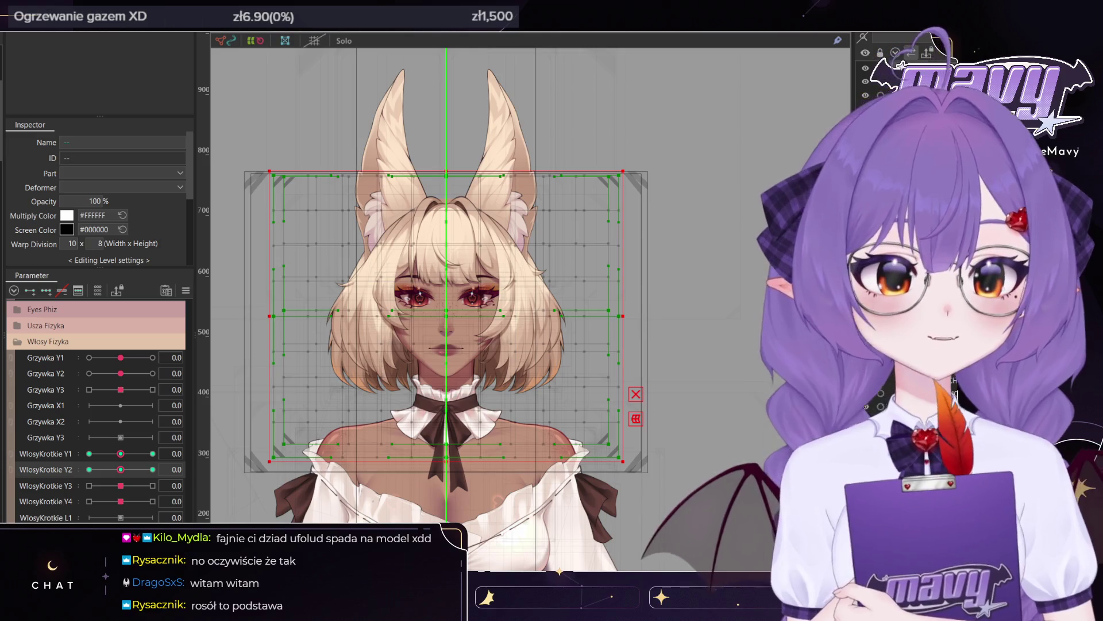
- Select BACK_HAIR1, set WlosyKrotkie Y3 to 1.0, and brush the hair tips and lower edge into a new shape
scroll(637, 371, up, 5)
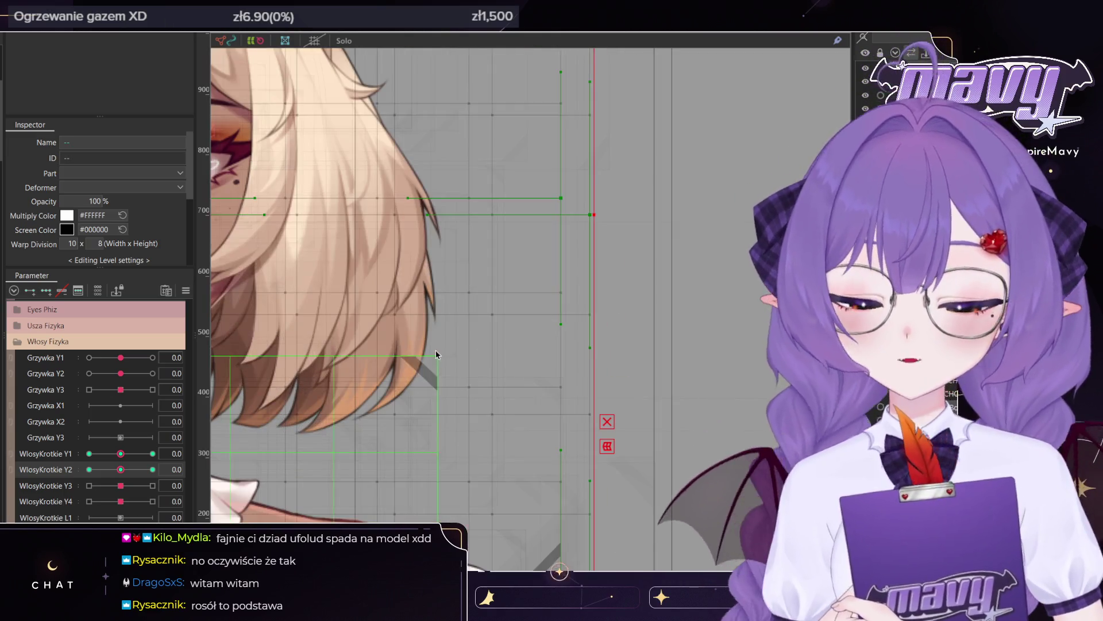
click(426, 350)
drag(425, 351, 550, 286)
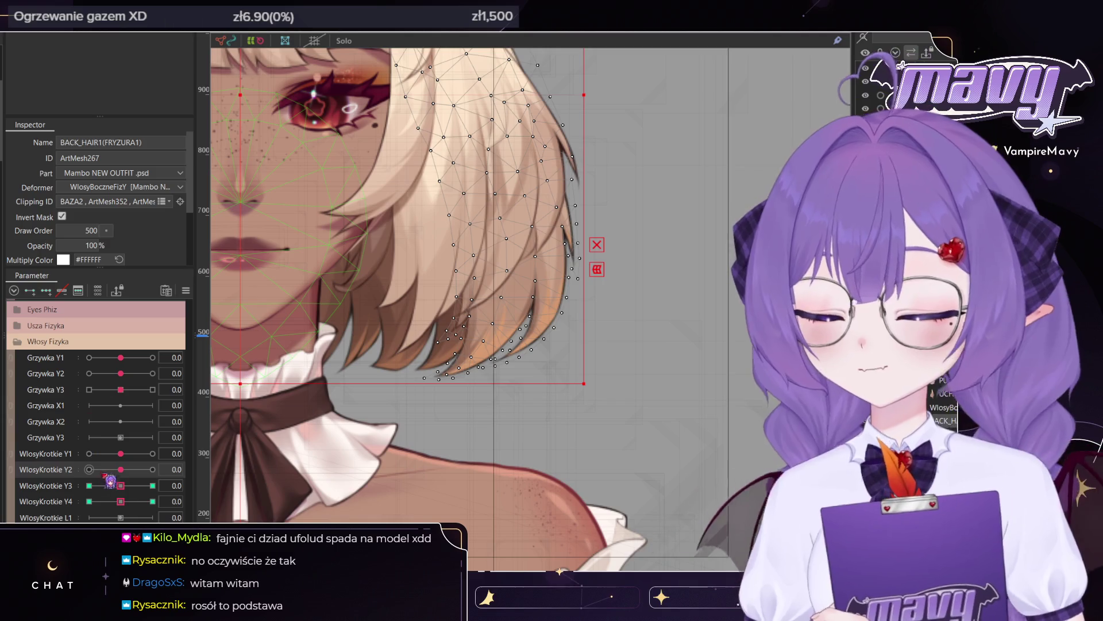
drag(127, 487, 152, 485)
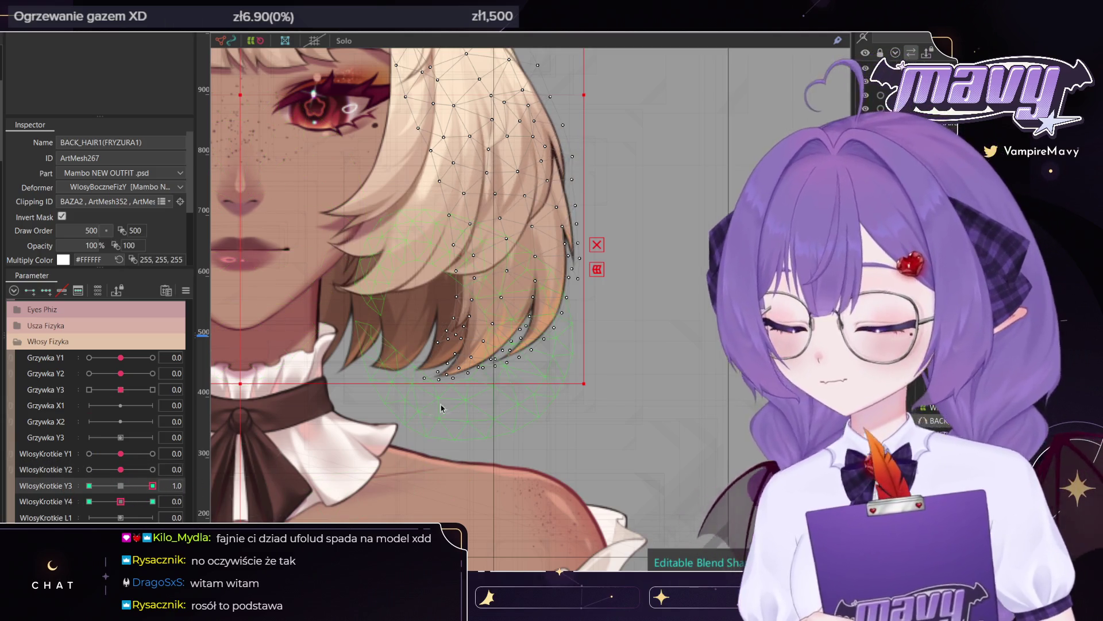
drag(418, 358, 480, 399)
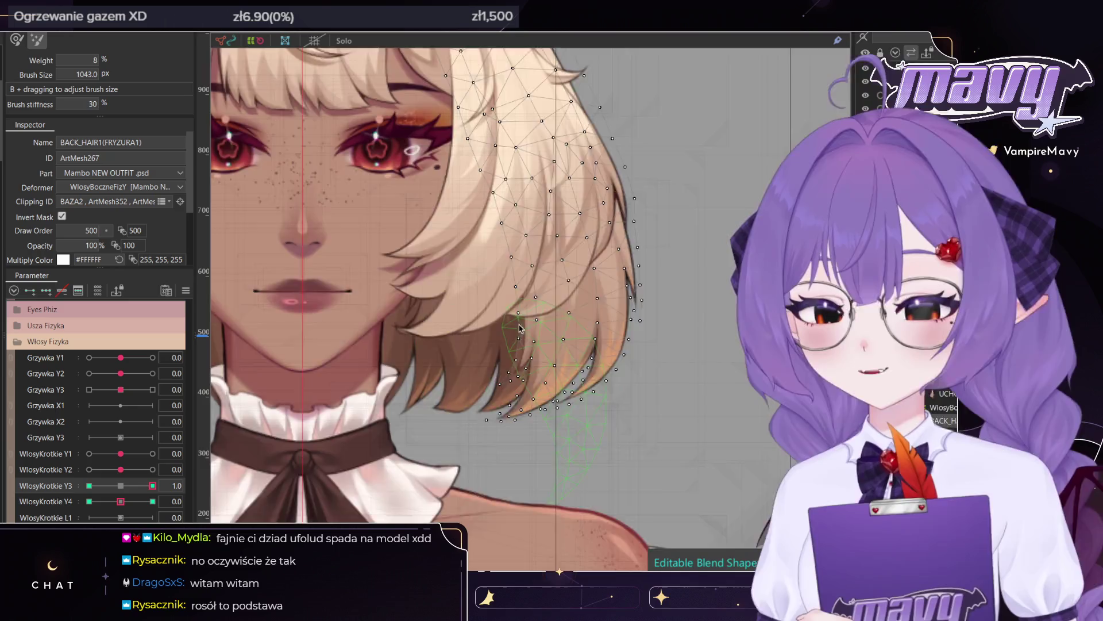
key(ctrl+0)
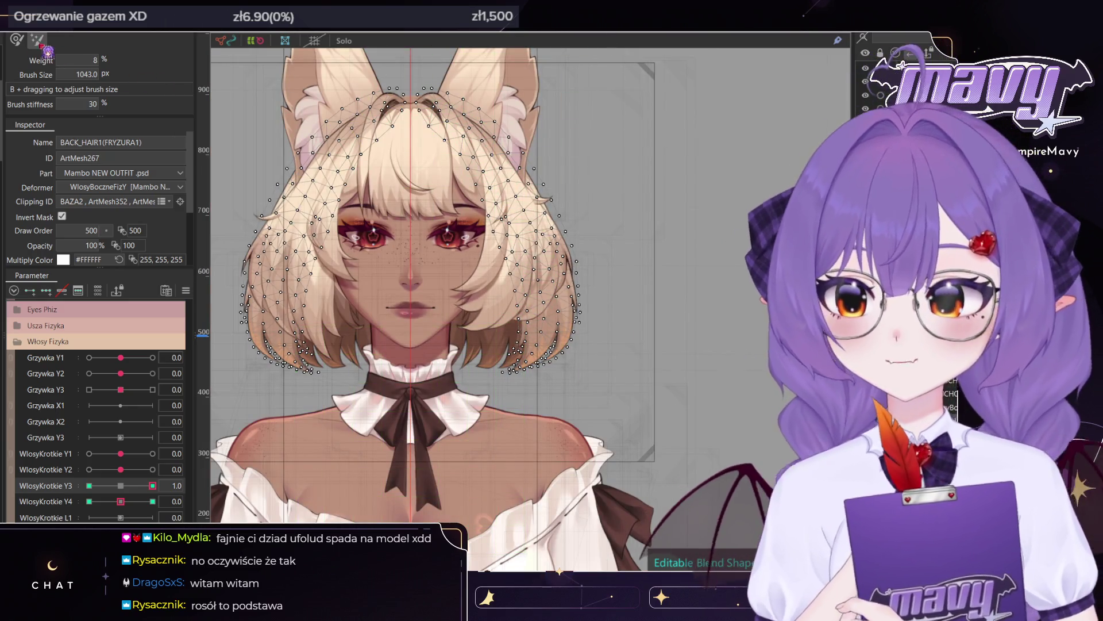
scroll(497, 349, up, 1)
scroll(497, 349, up, 2)
scroll(497, 349, up, 3)
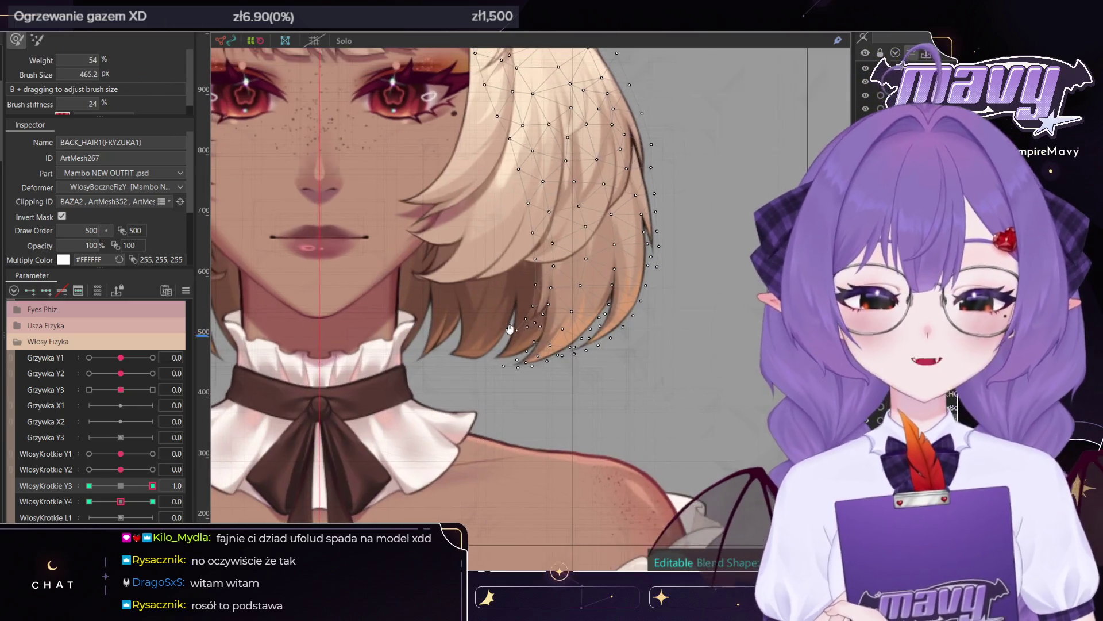
mouse_move(497, 350)
mouse_down()
mouse_move(588, 396)
mouse_move(345, 351)
mouse_move(409, 393)
mouse_up()
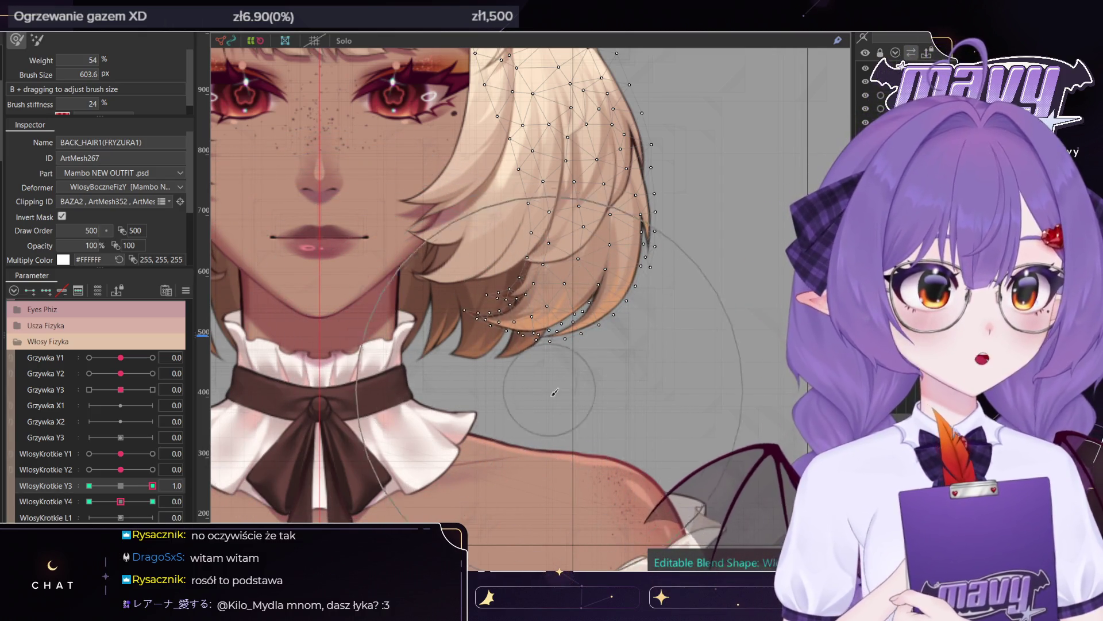
mouse_move(410, 393)
mouse_down()
mouse_move(508, 400)
mouse_move(242, 468)
mouse_up()
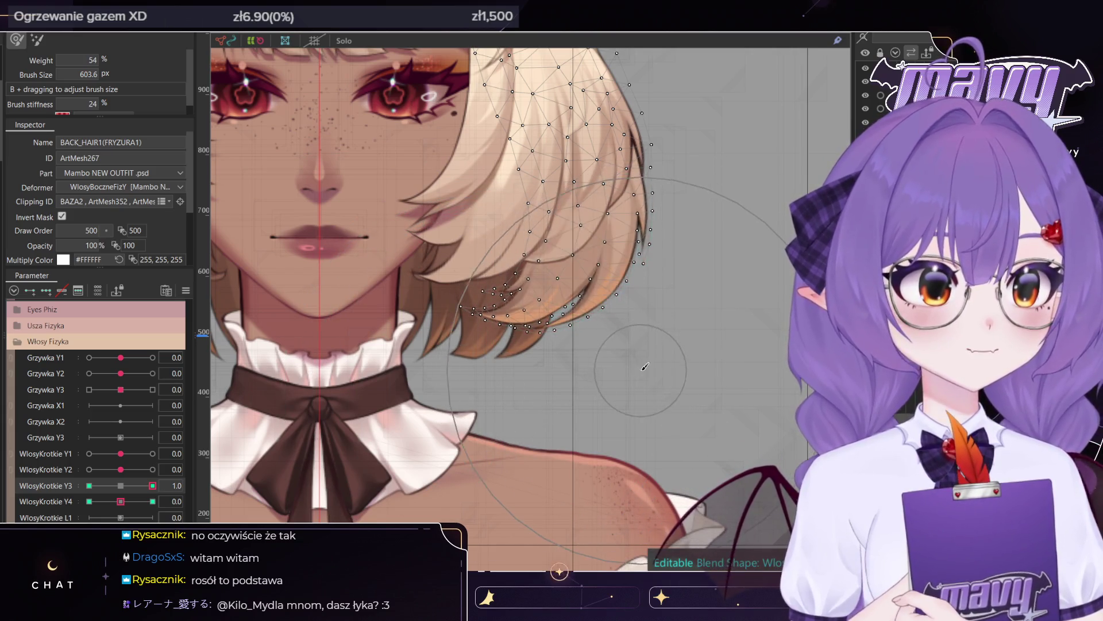
- At WlosyKrotkie Y3 -1.0, push the BACK_HAIR1 hair tips toward the right
click(89, 486)
scroll(532, 421, up, 2)
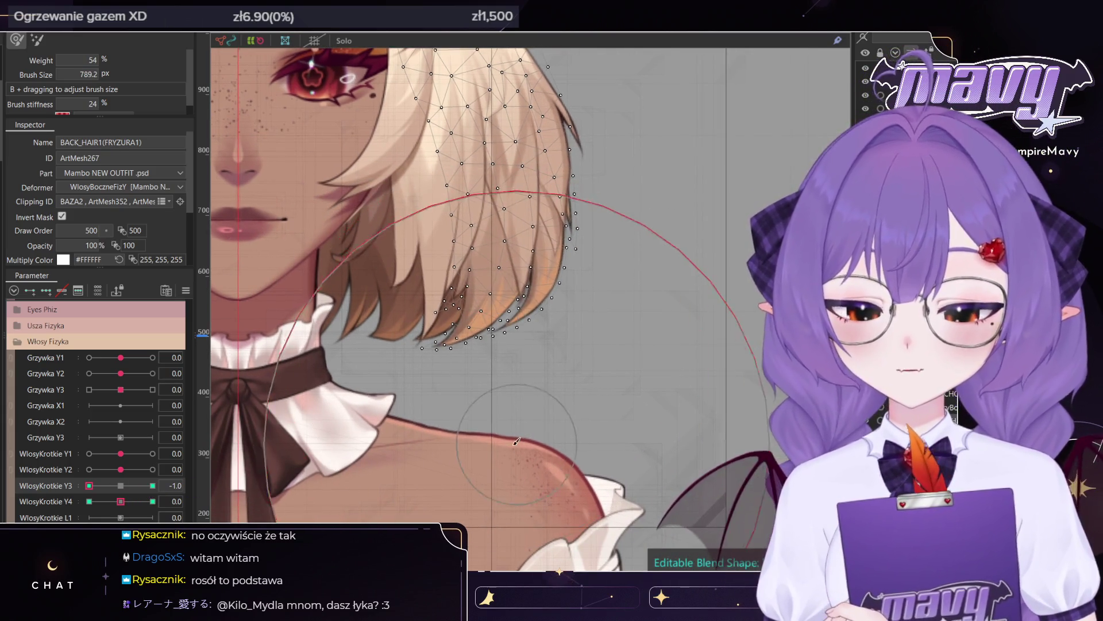
mouse_move(532, 421)
mouse_down()
mouse_move(466, 543)
mouse_move(473, 549)
mouse_move(499, 490)
mouse_move(503, 534)
mouse_move(569, 464)
mouse_move(556, 266)
mouse_up()
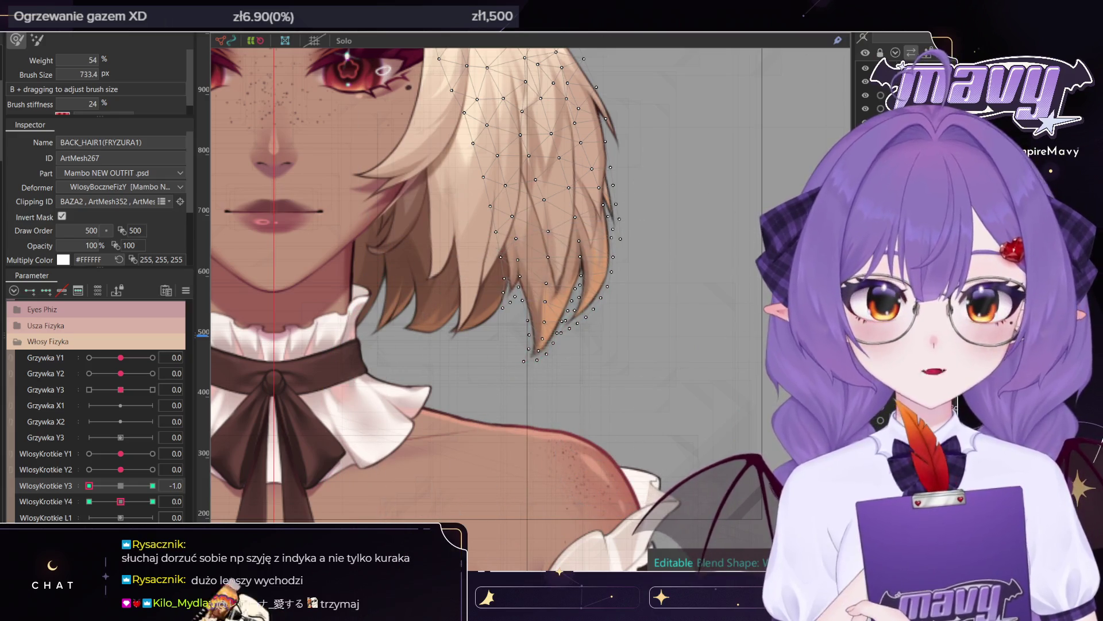
key(v)
scroll(589, 299, up, 3)
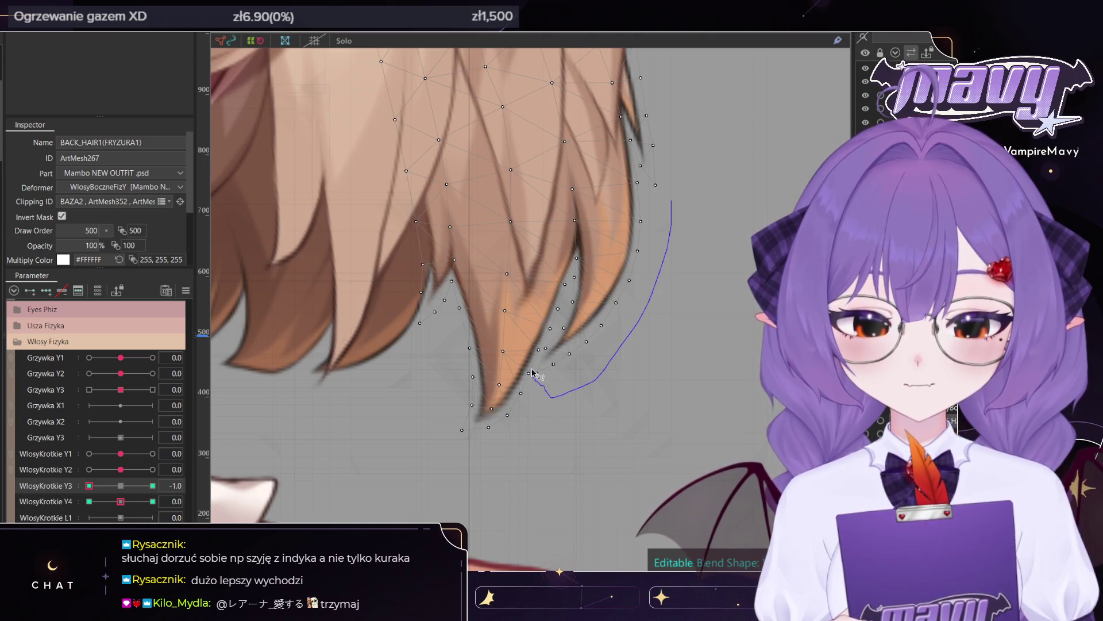
- Rotate one BACK_HAIR1 hair tip's vertices counter-clockwise twice, shift them right, and deselect
drag(545, 345, 543, 347)
scroll(681, 200, up, 1)
scroll(681, 200, up, 1)
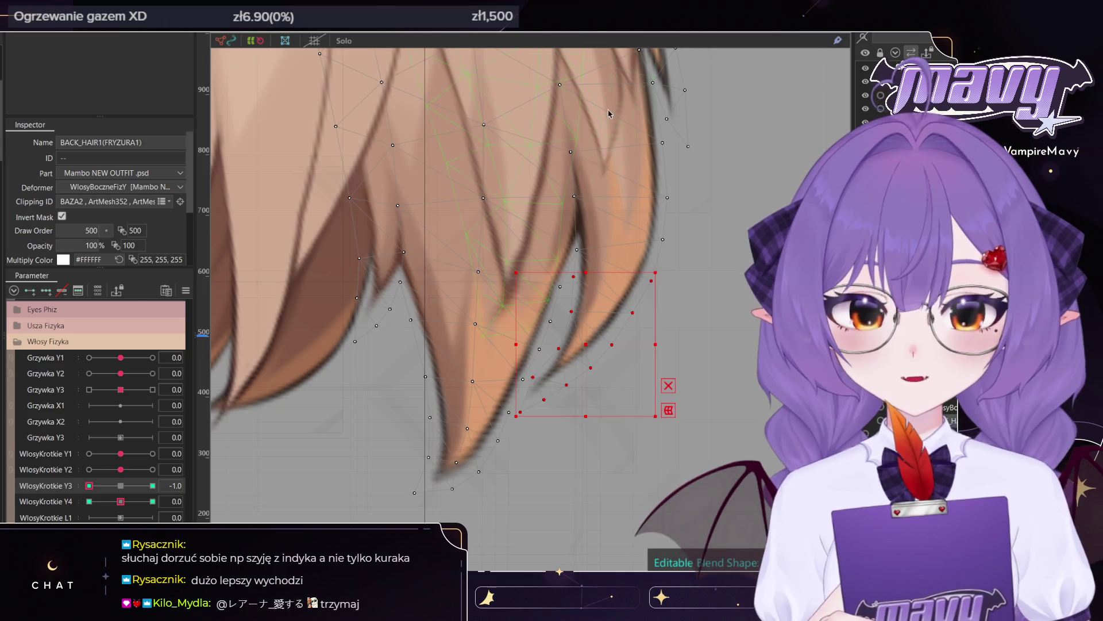
drag(658, 422, 643, 389)
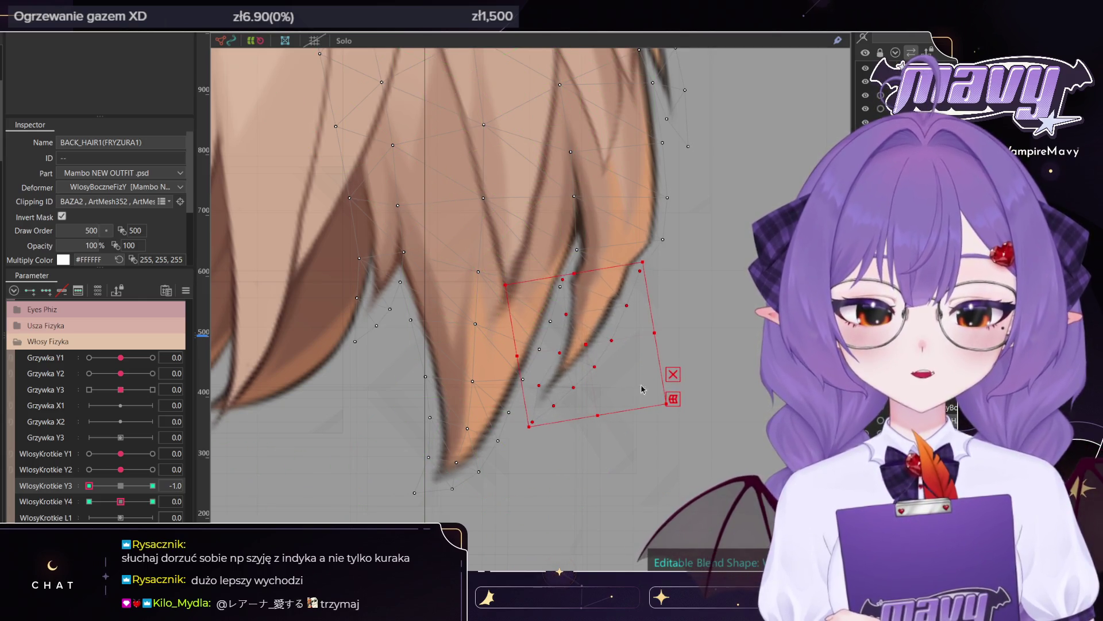
drag(585, 340, 600, 340)
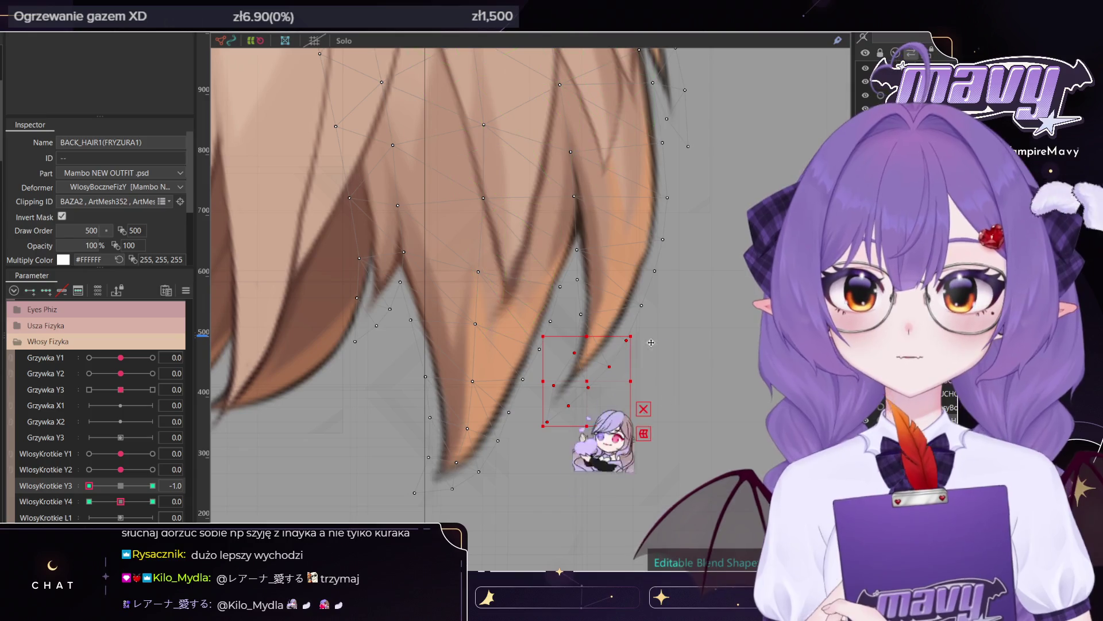
drag(629, 433, 643, 418)
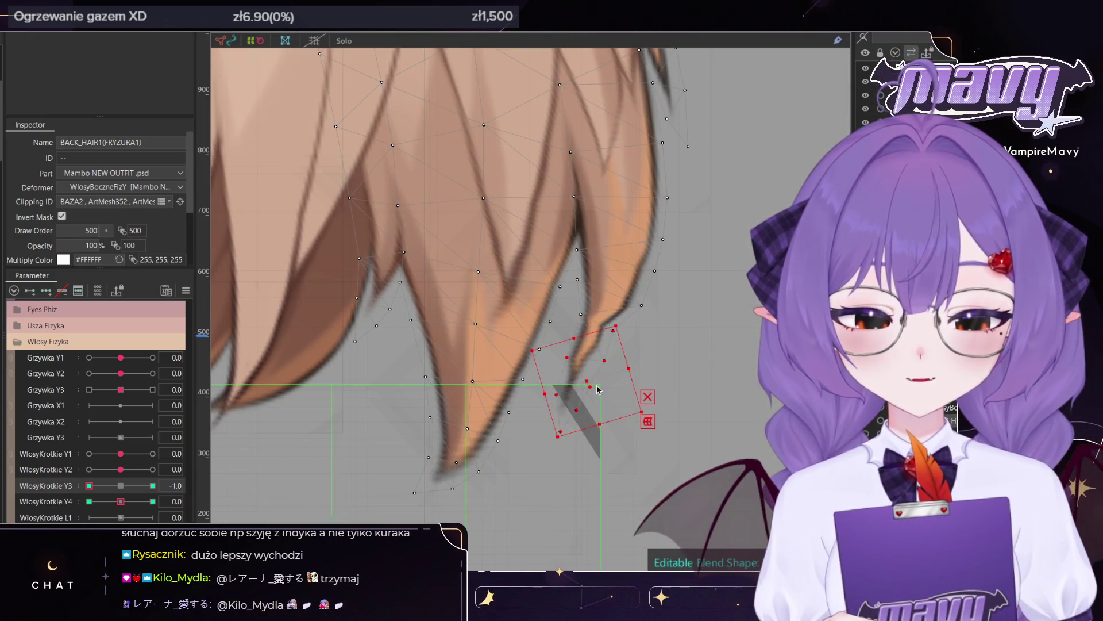
drag(590, 376, 607, 377)
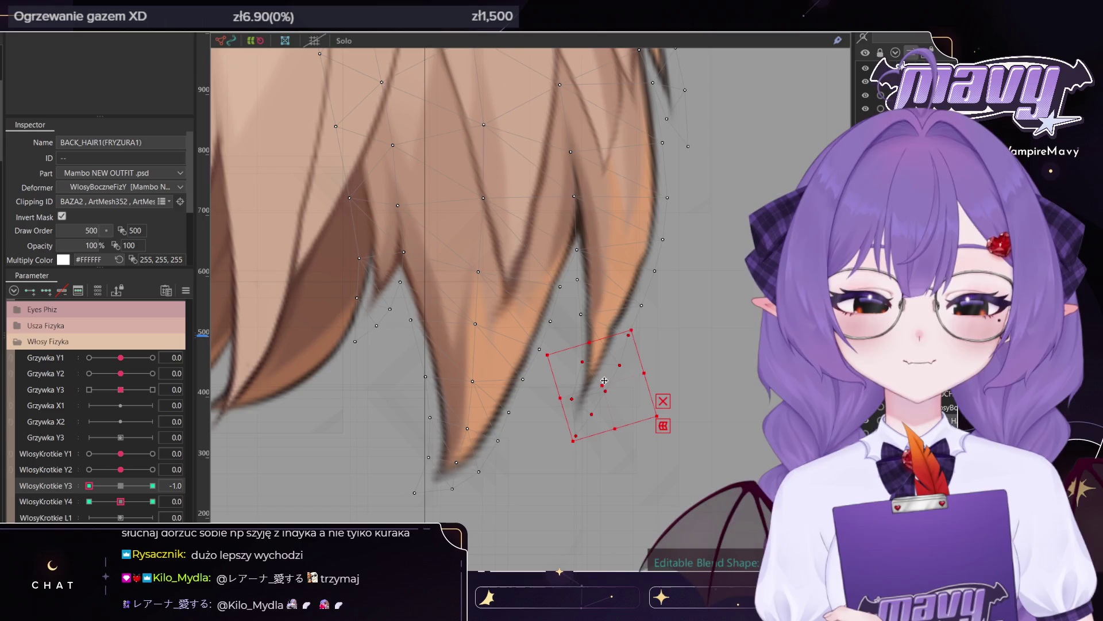
click(689, 315)
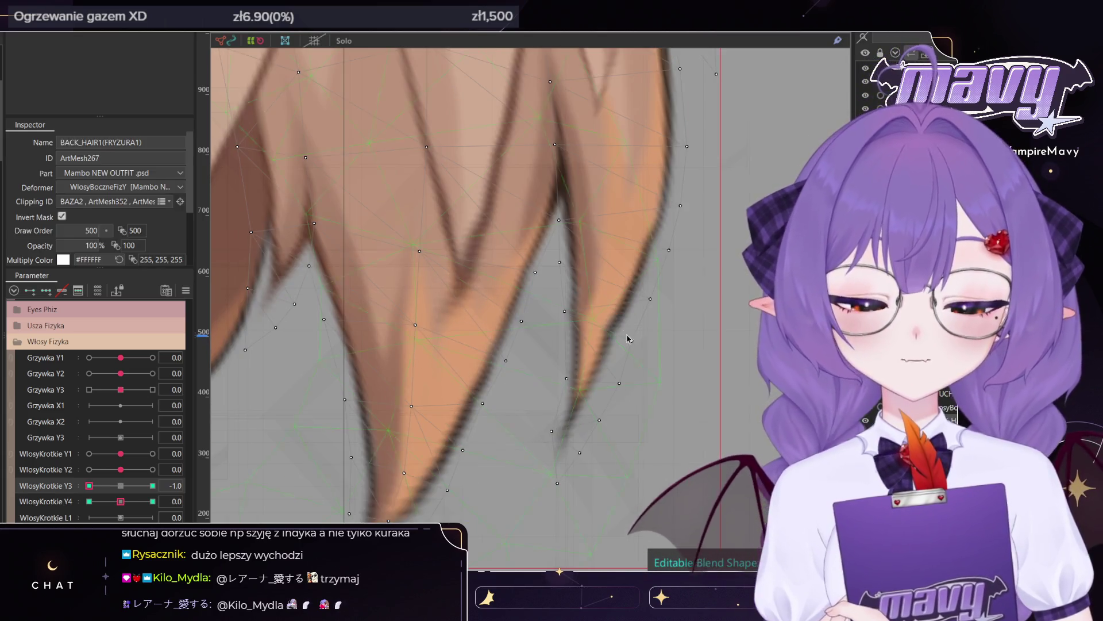
scroll(631, 343, down, 3)
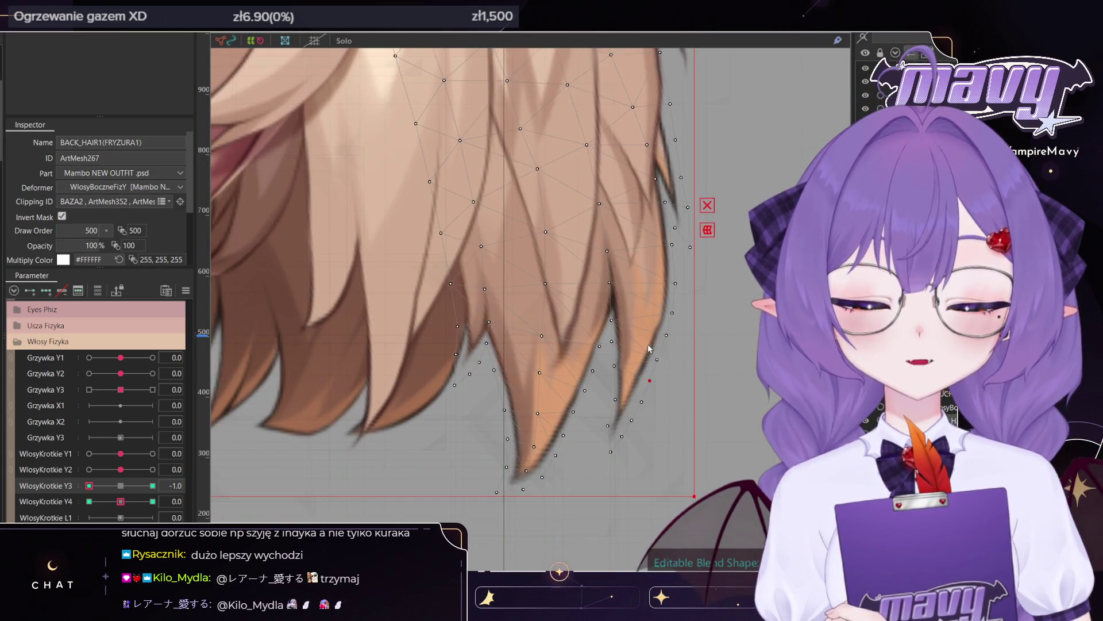
- Brush the BACK_HAIR1 tips, then rotate the outer-edge points and move them up-right
scroll(585, 370, up, 2)
key(b)
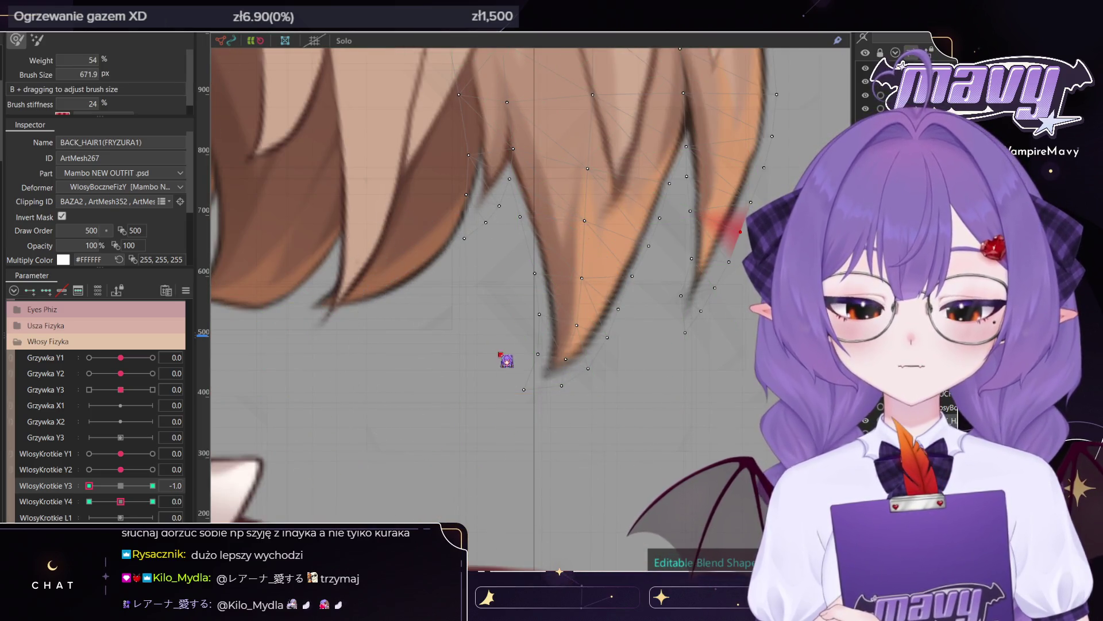
scroll(500, 363, down, 5)
scroll(508, 314, up, 5)
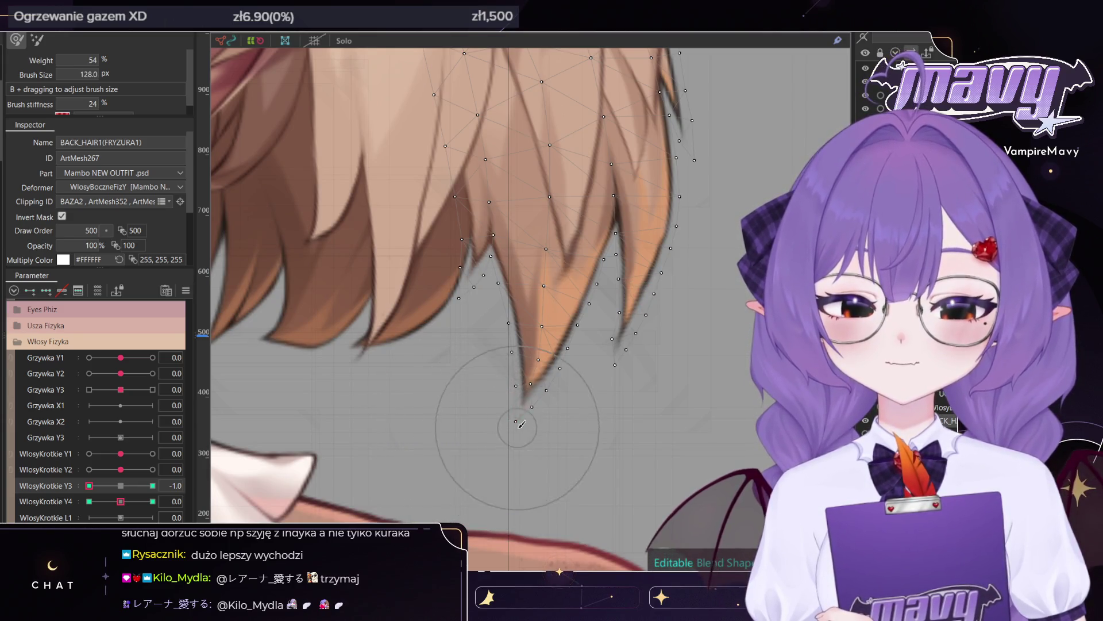
drag(536, 379, 569, 392)
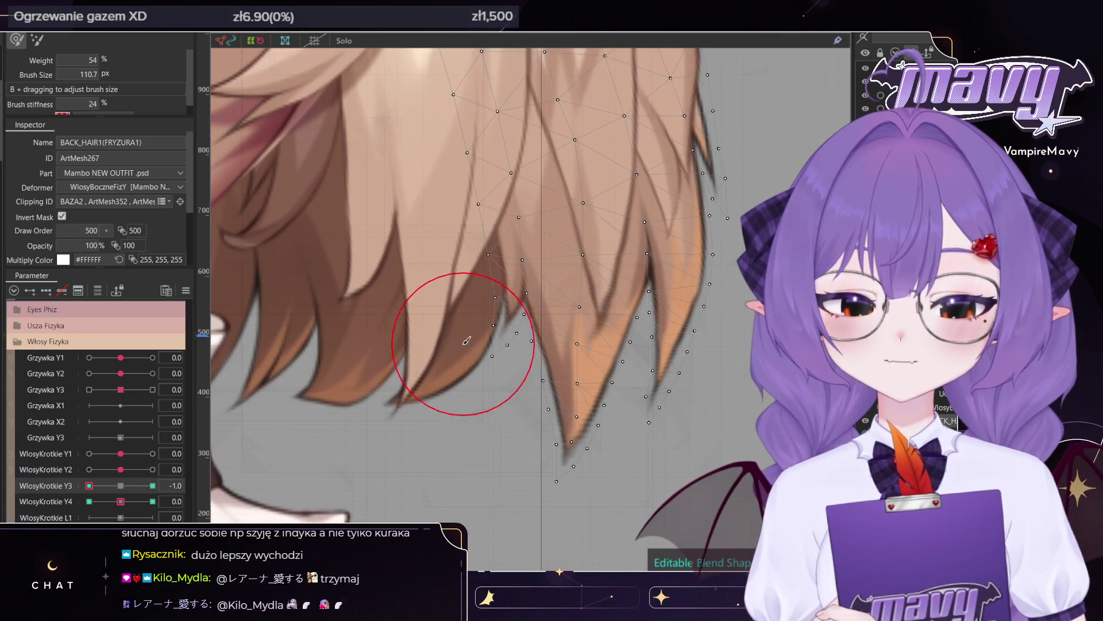
drag(479, 358, 661, 311)
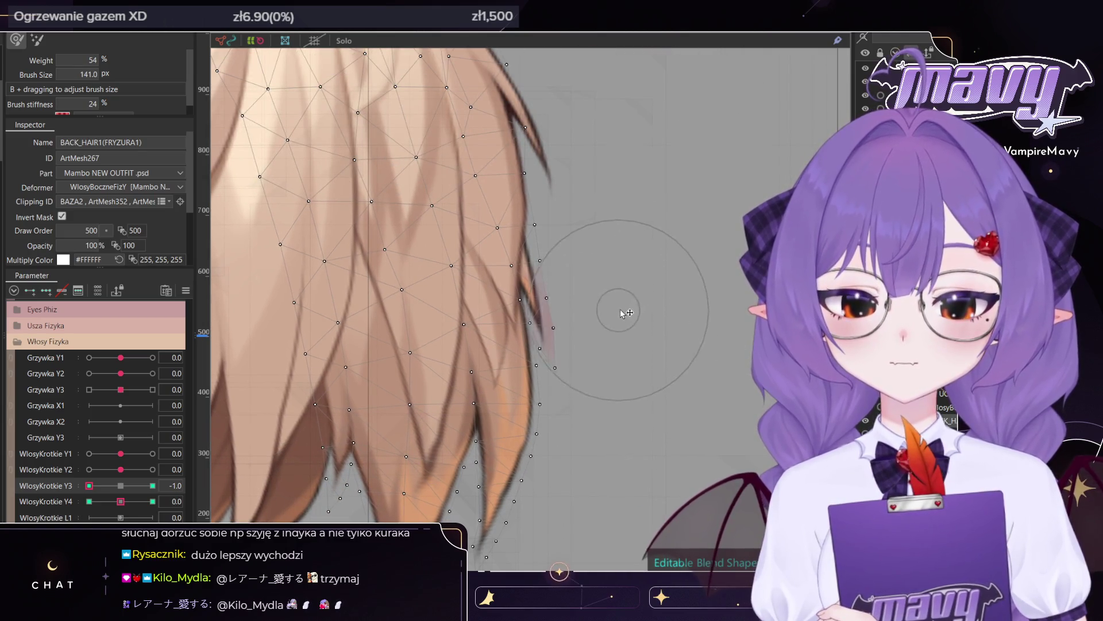
scroll(599, 322, up, 2)
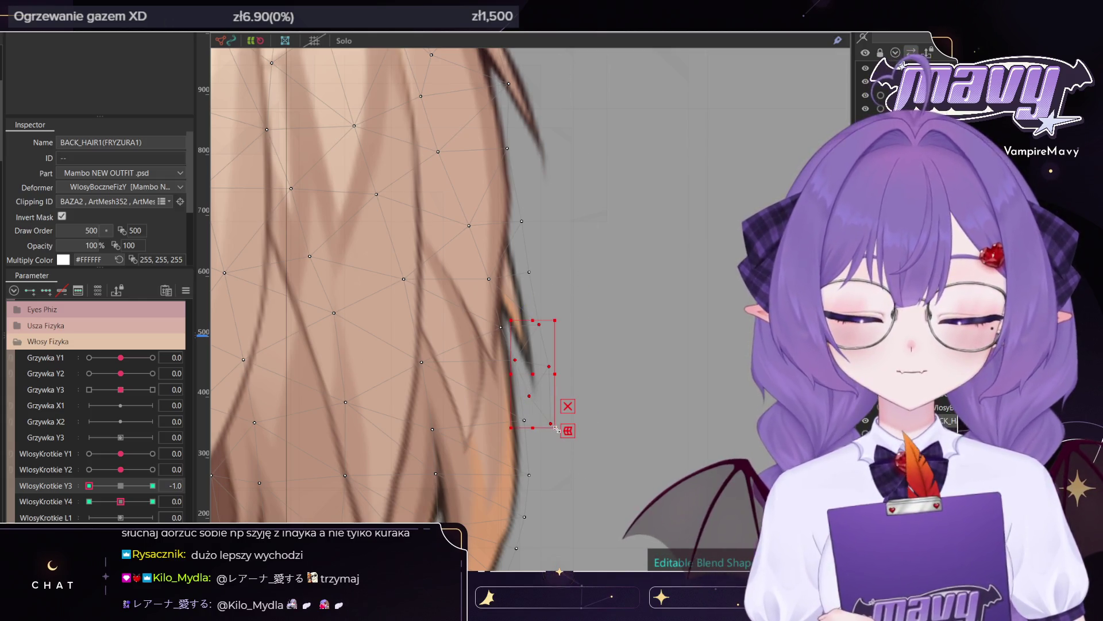
drag(557, 433, 569, 418)
drag(533, 377, 545, 367)
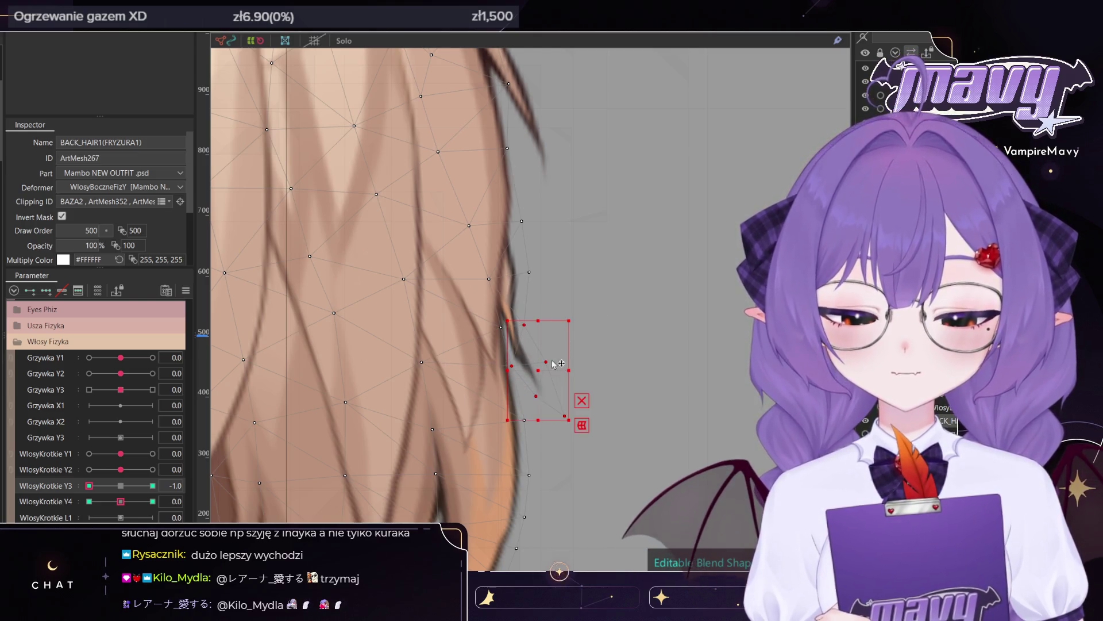
click(583, 372)
click(557, 377)
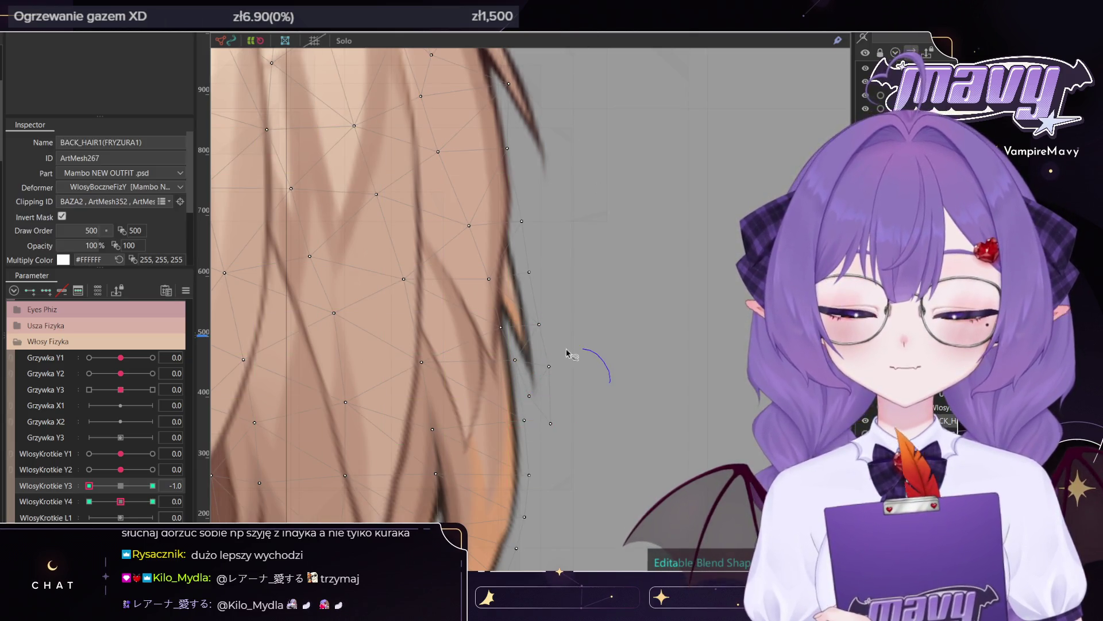
scroll(657, 294, down, 3)
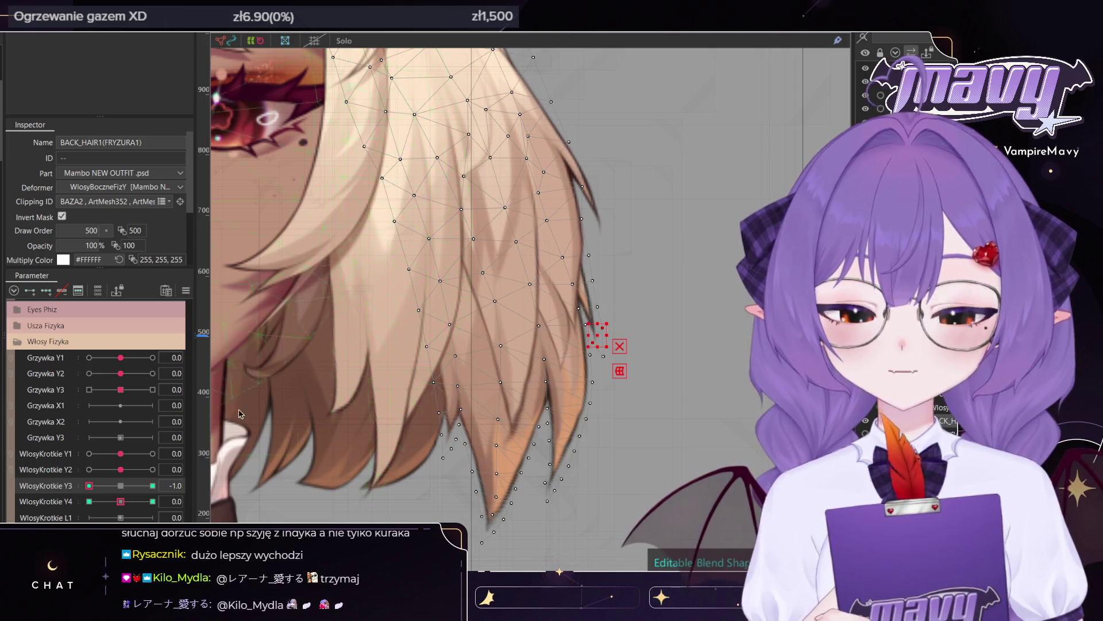
- Set WlosyKrotkie Y3 to 1.0 and scrub it to preview the back-hair sway
drag(101, 490, 227, 480)
key(b)
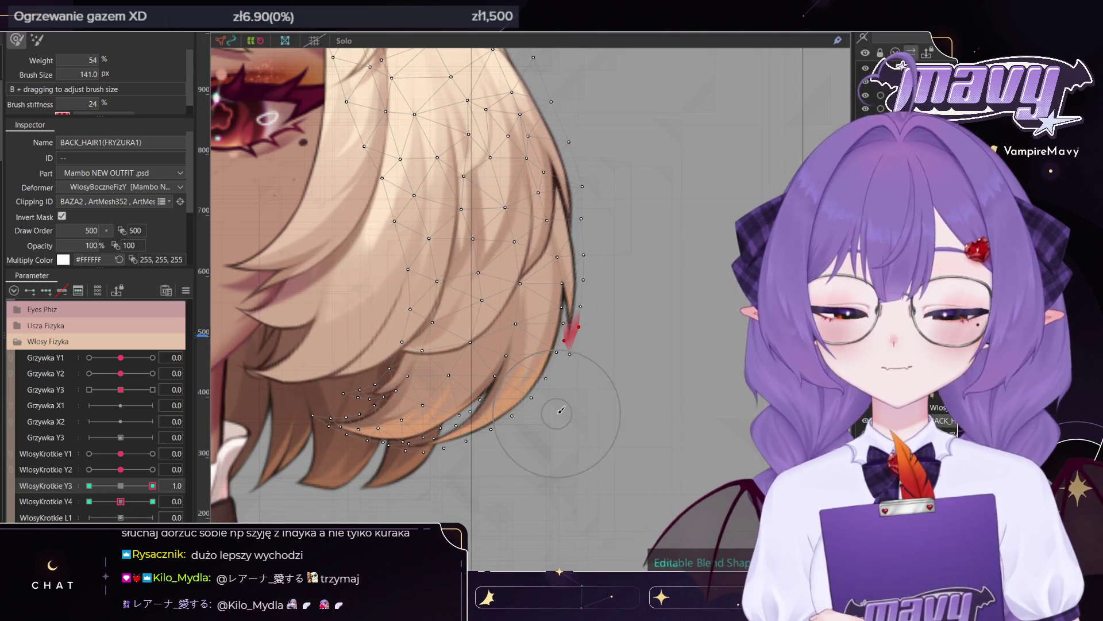
mouse_move(588, 389)
mouse_down()
mouse_move(611, 329)
mouse_move(528, 344)
mouse_up()
scroll(579, 402, up, 2)
scroll(579, 402, up, 3)
scroll(625, 346, down, 2)
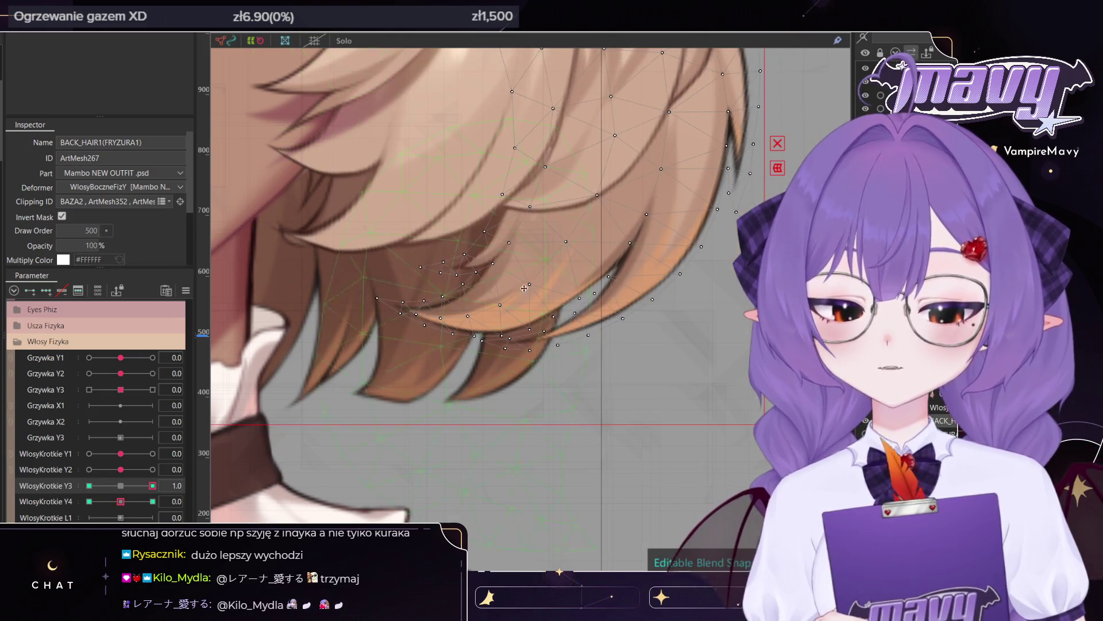
scroll(527, 333, up, 1)
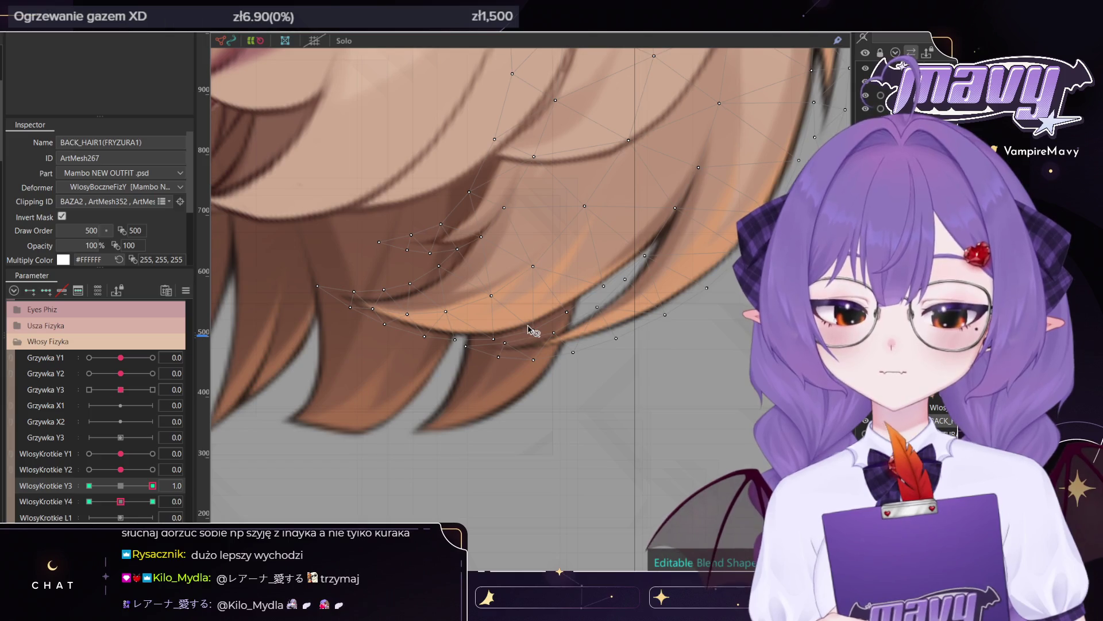
click(121, 486)
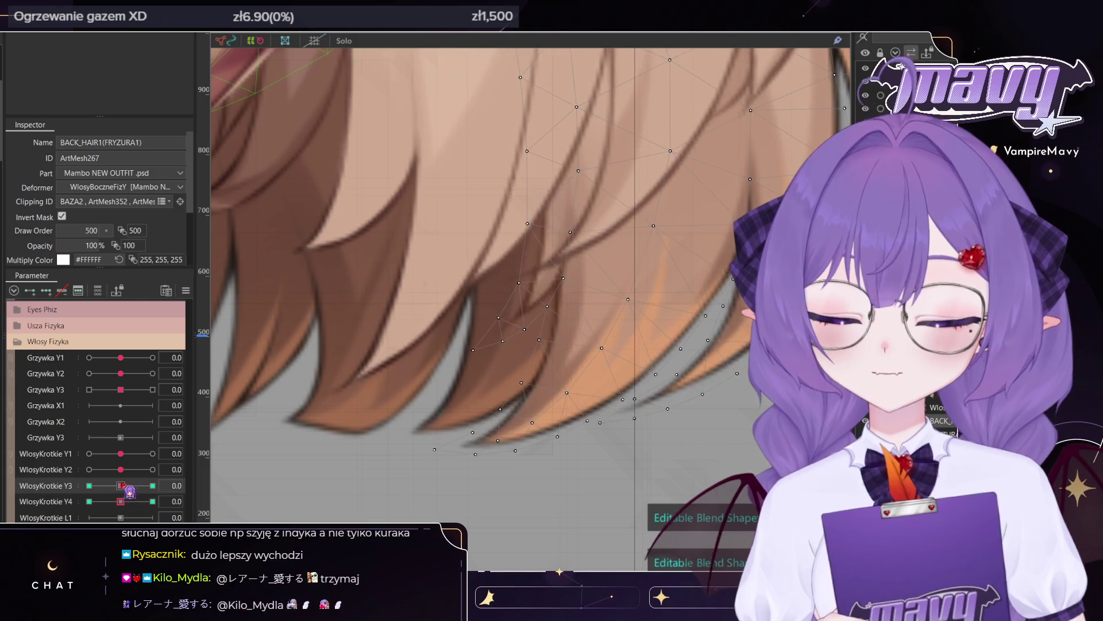
mouse_move(122, 485)
mouse_down()
mouse_move(161, 482)
mouse_move(161, 463)
mouse_up()
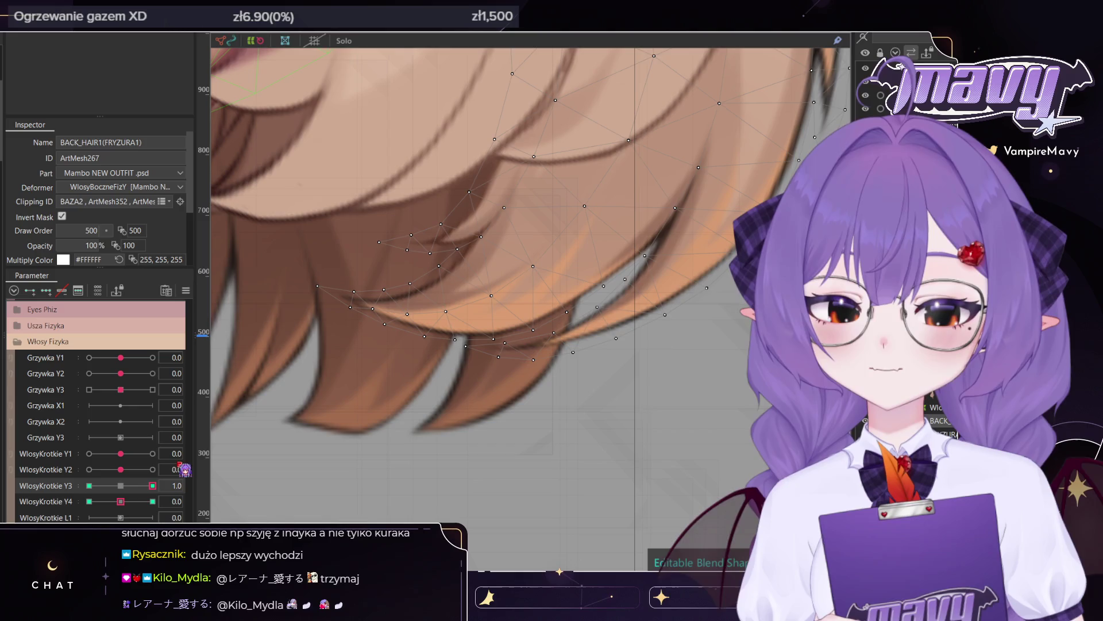
mouse_move(162, 464)
mouse_down()
mouse_move(131, 488)
mouse_move(152, 486)
mouse_up()
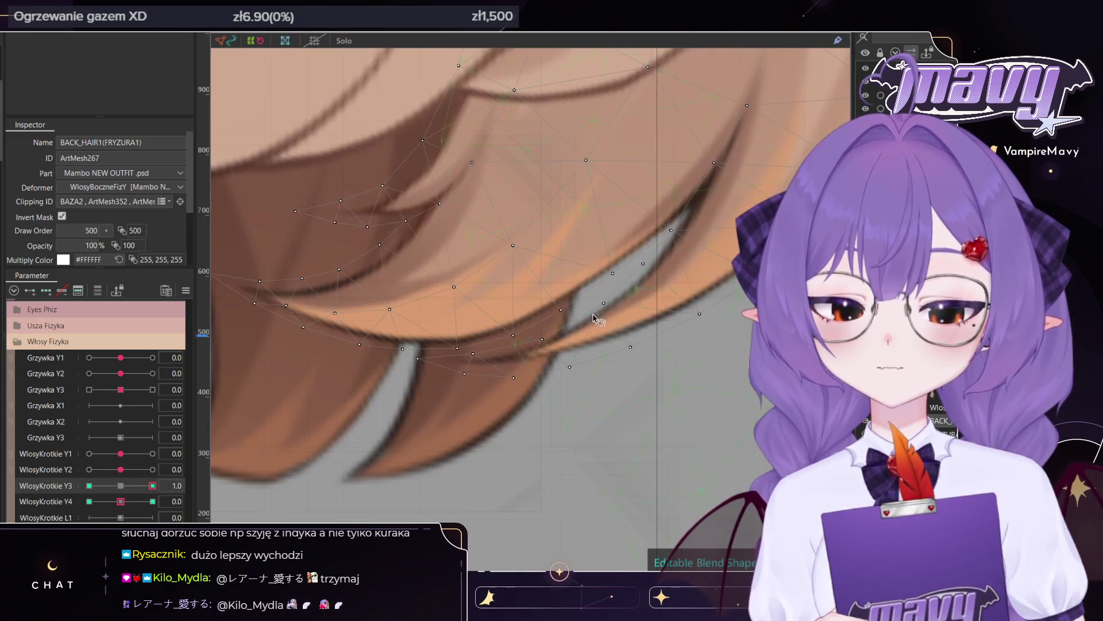
- Lasso the curled back-hair tip vertices, rotate them, and lift the tip up-left
click(643, 263)
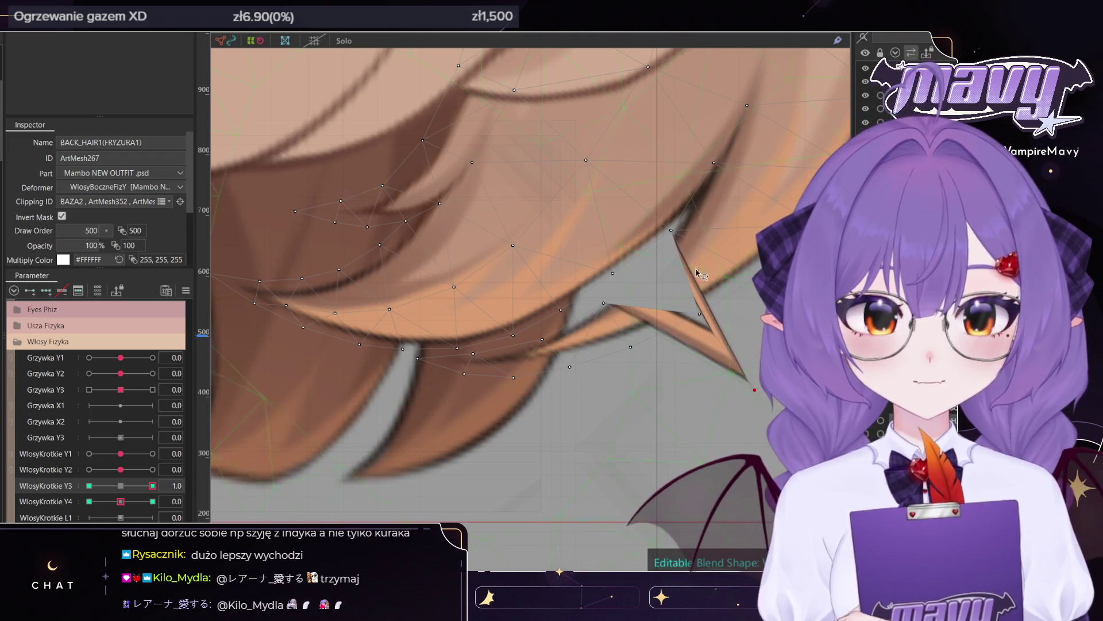
drag(632, 269, 524, 339)
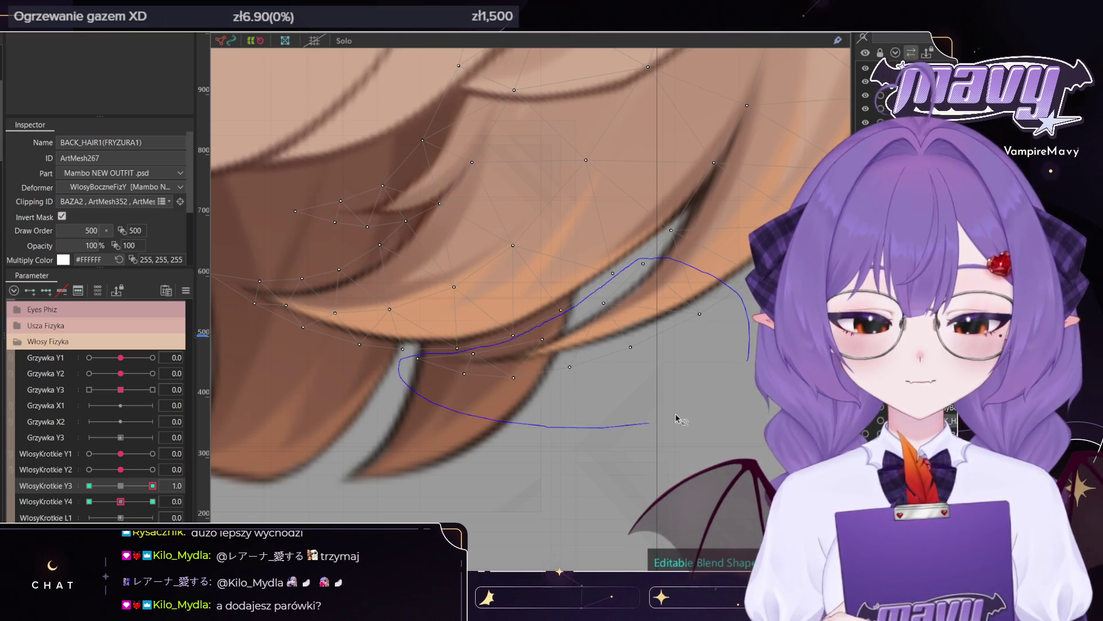
drag(675, 417, 681, 417)
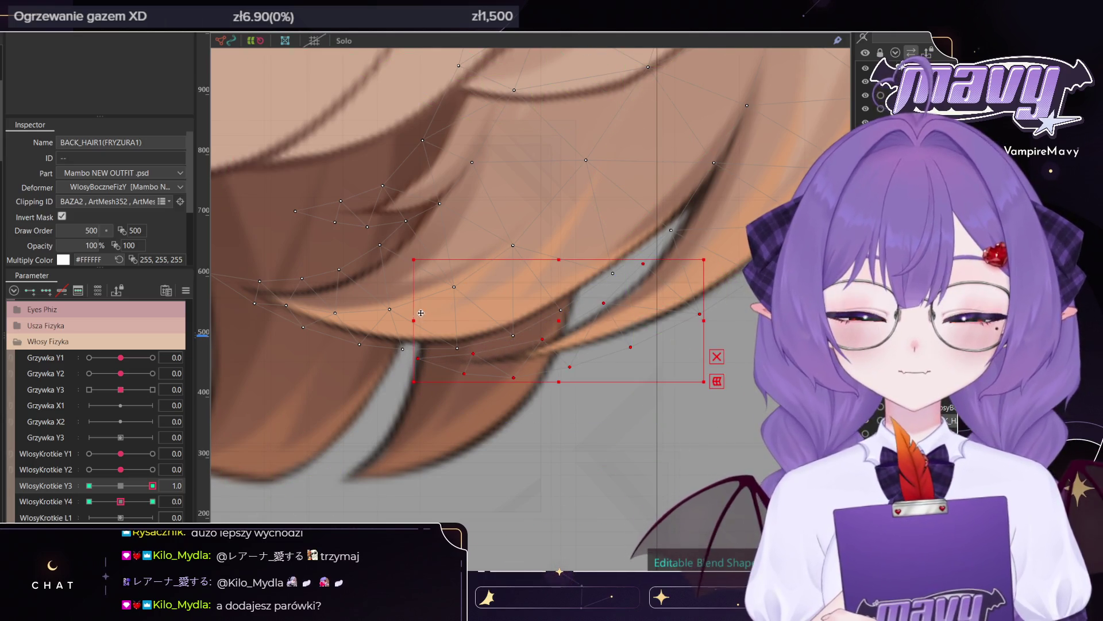
drag(407, 257, 434, 212)
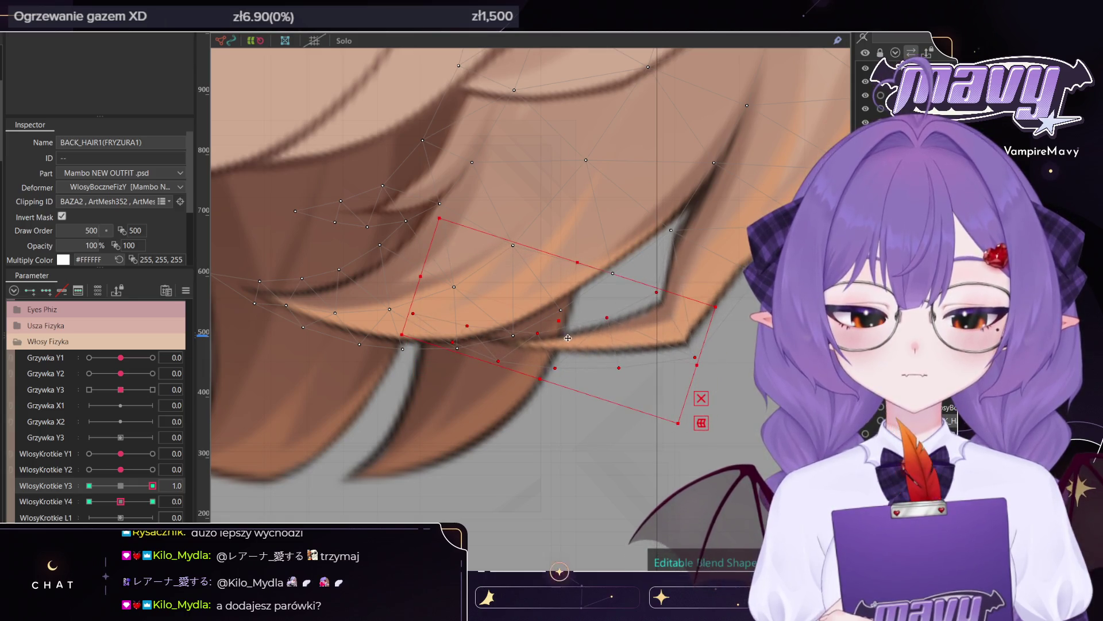
drag(558, 320, 538, 281)
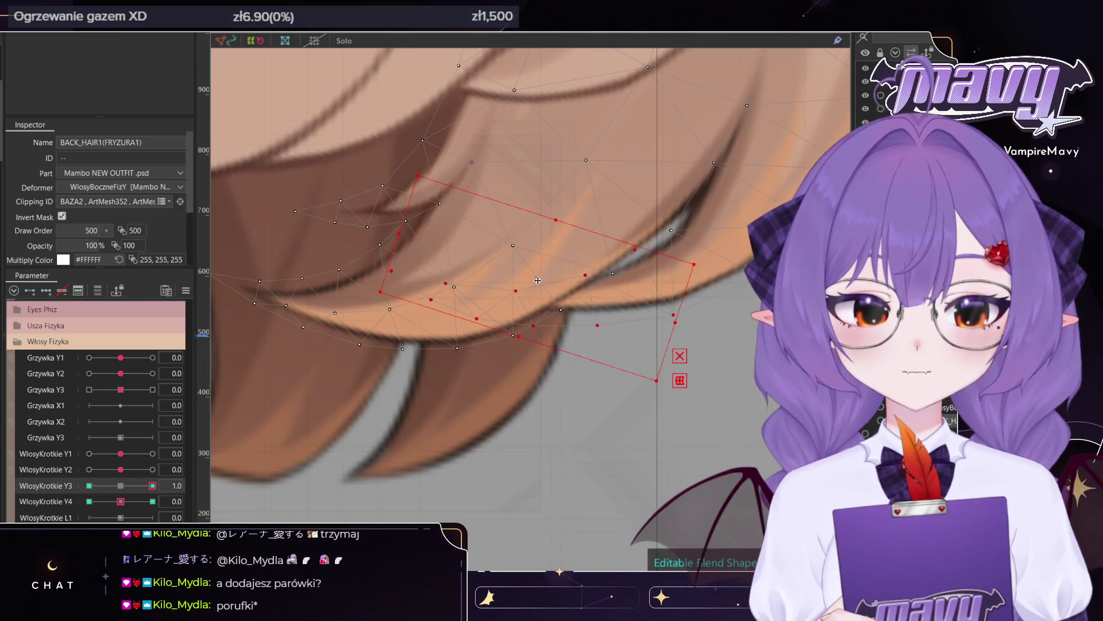
scroll(539, 280, down, 2)
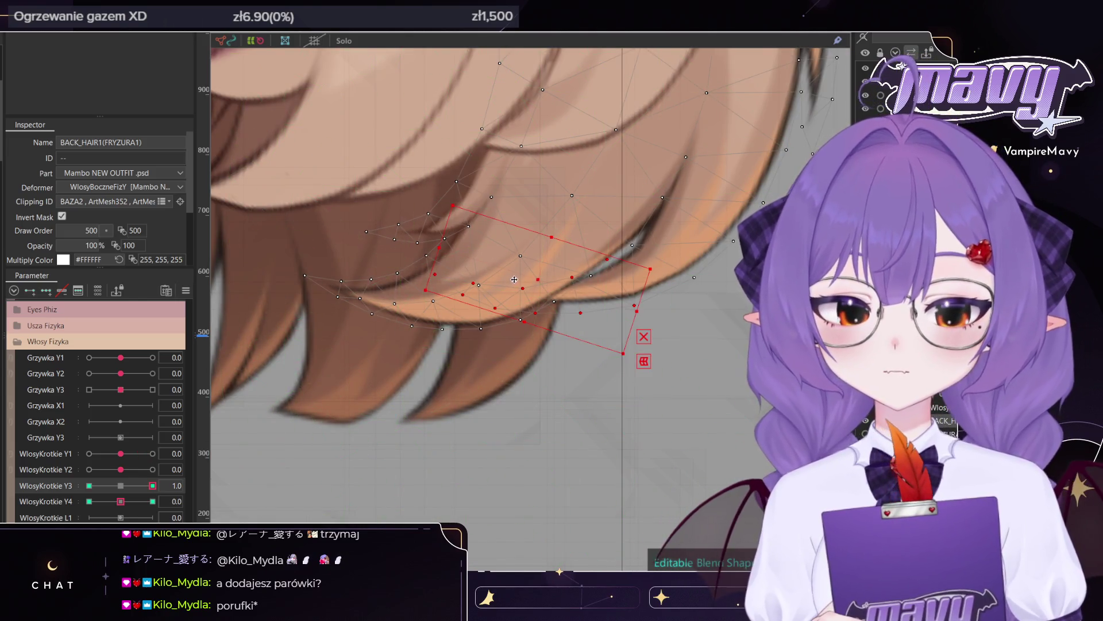
scroll(550, 282, up, 2)
- Deselect the hair-tip vertices and sweep WlosyKrotkie Y3 from 1.0 down to -1.0
scroll(515, 330, down, 2)
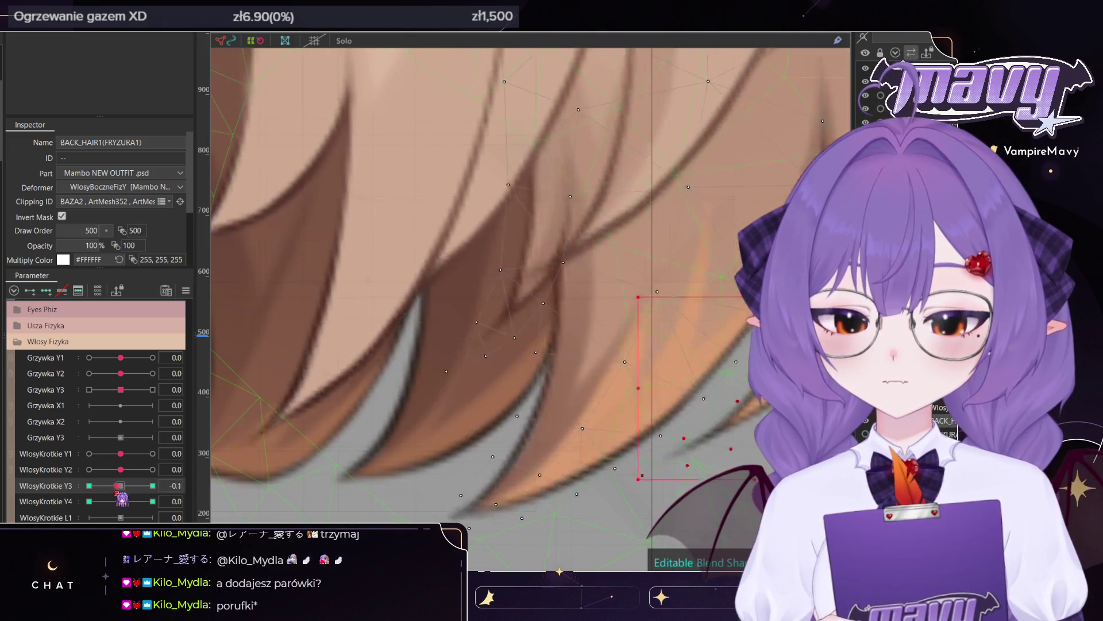
scroll(516, 330, down, 3)
scroll(547, 337, up, 4)
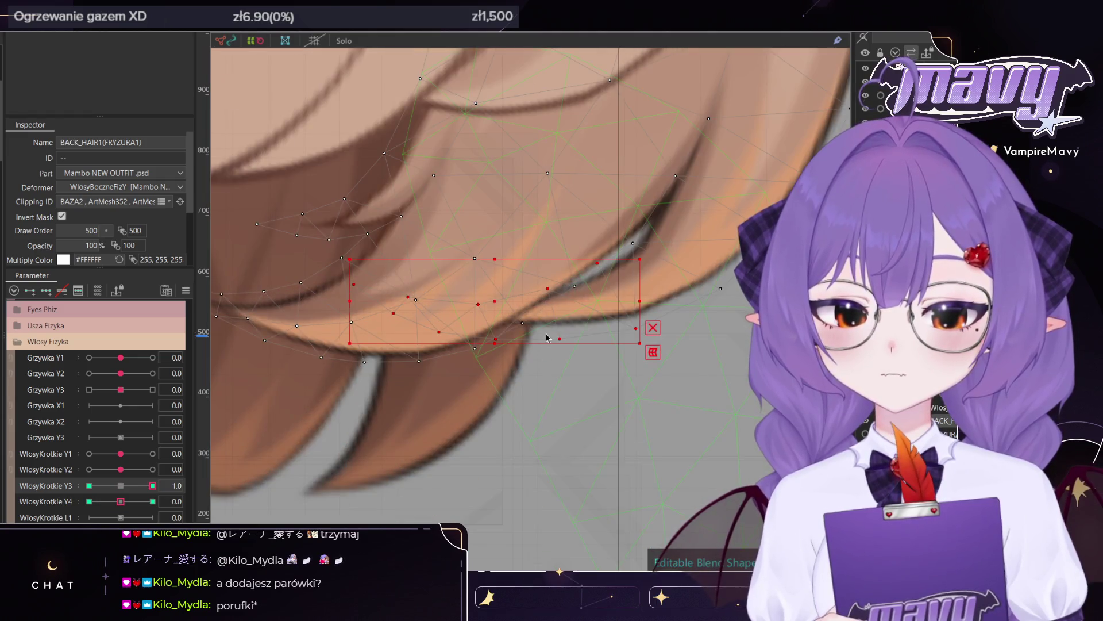
click(634, 329)
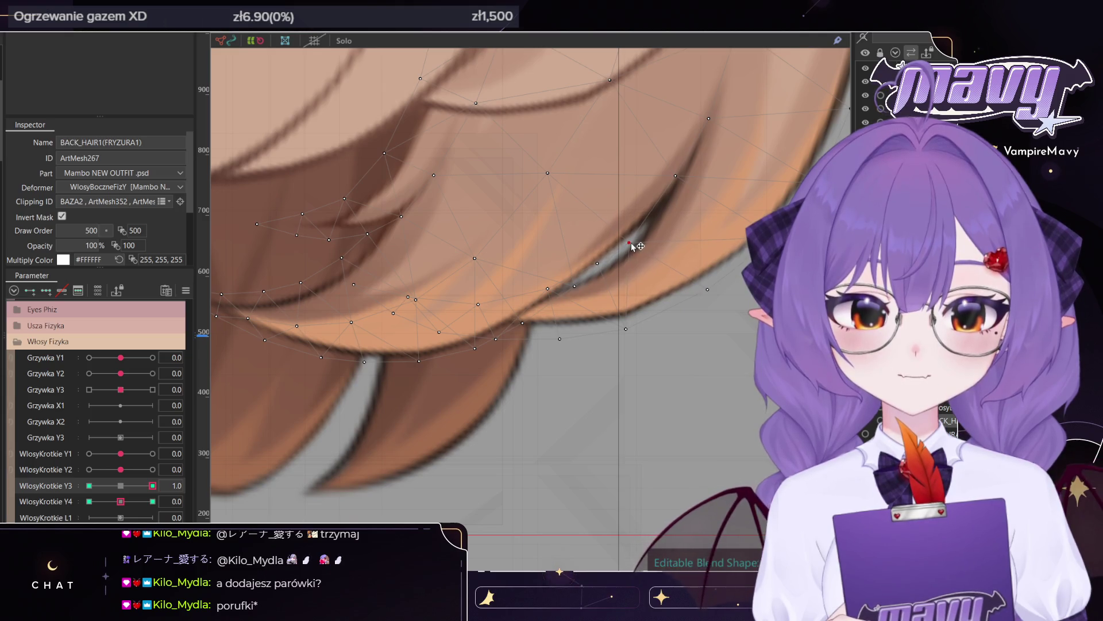
scroll(636, 246, down, 3)
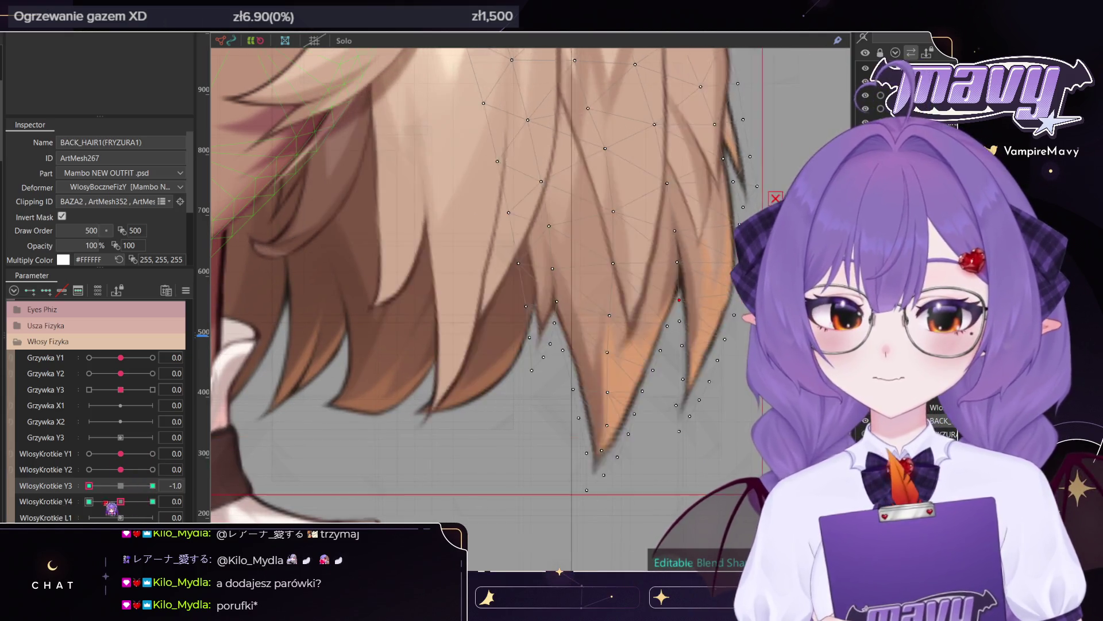
drag(167, 479, 104, 486)
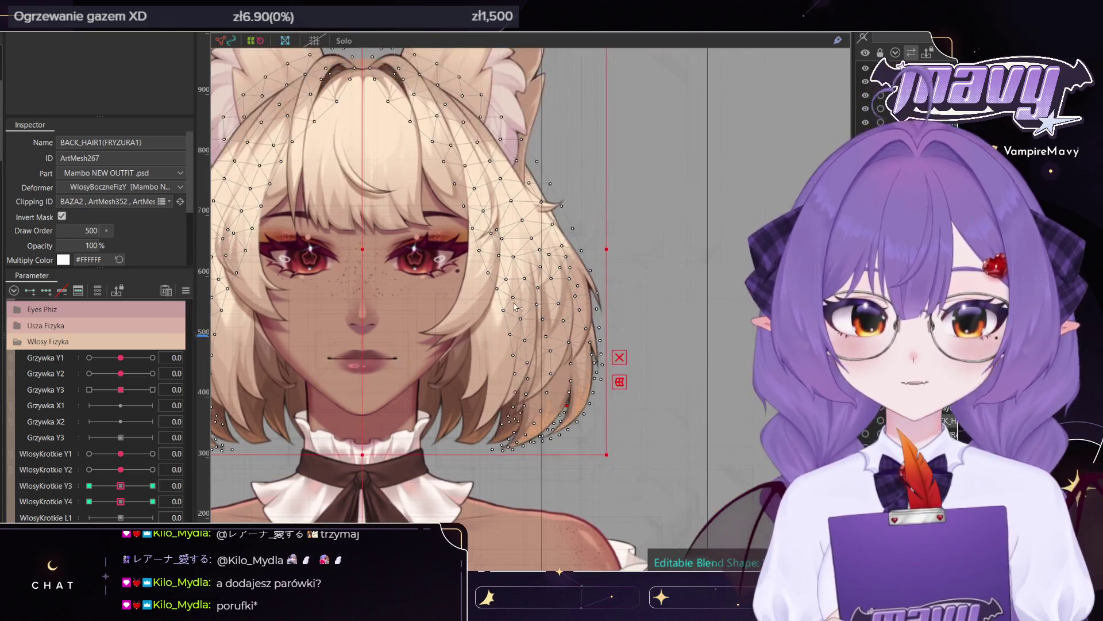
- Select the FRYZURA1 side-hair mesh and toggle the parameter filter to check its keyed parameters
scroll(599, 287, up, 3)
click(580, 305)
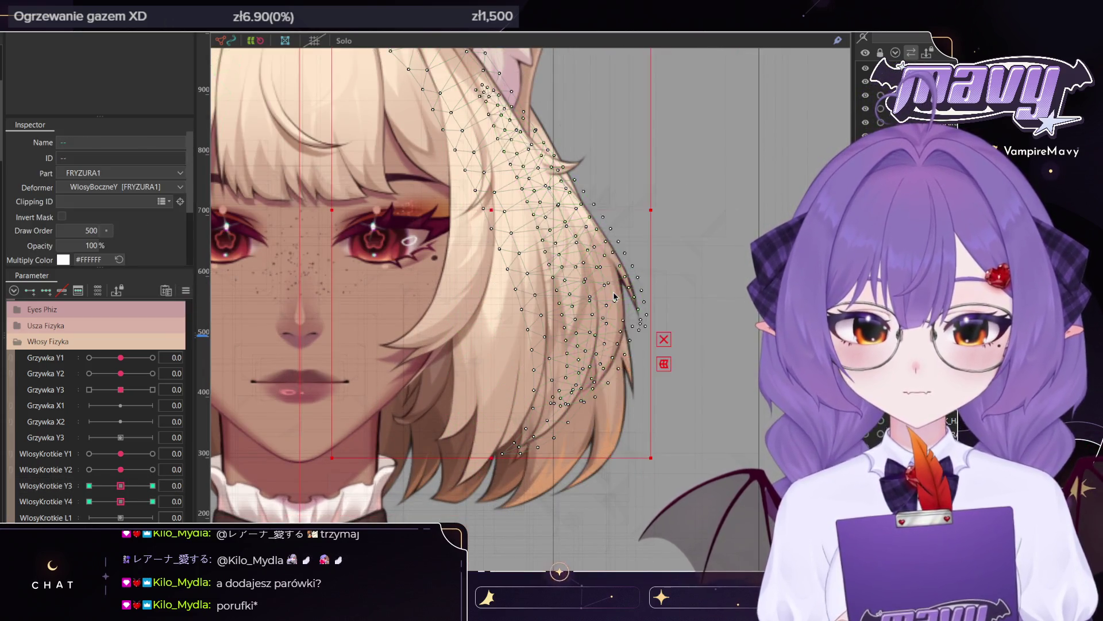
scroll(566, 258, down, 3)
scroll(577, 234, up, 2)
scroll(578, 234, up, 2)
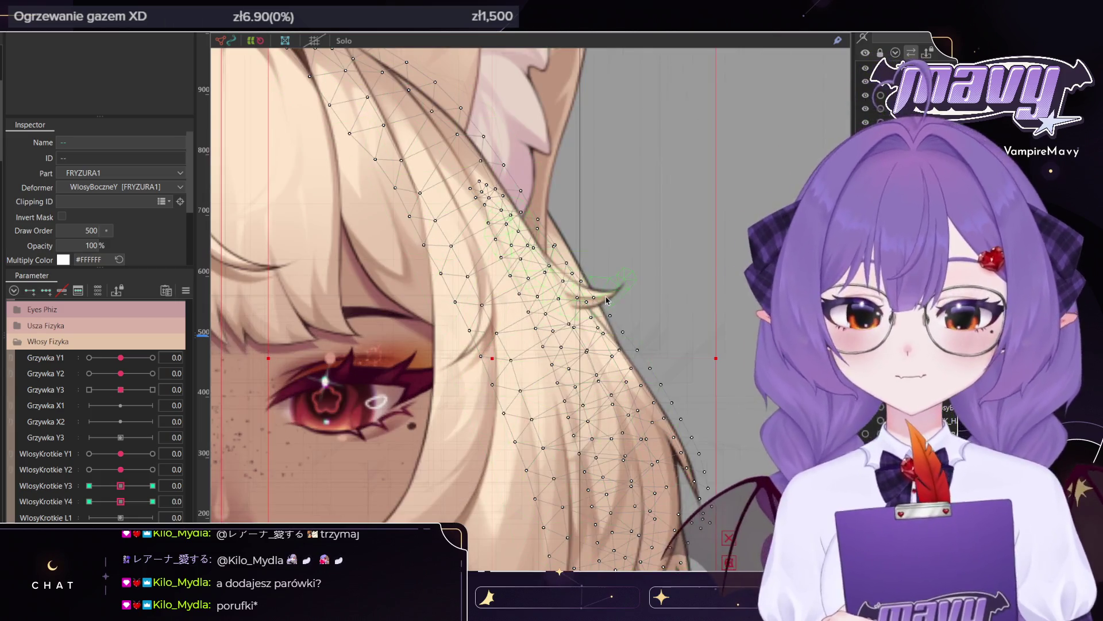
scroll(506, 292, down, 1)
scroll(505, 291, down, 1)
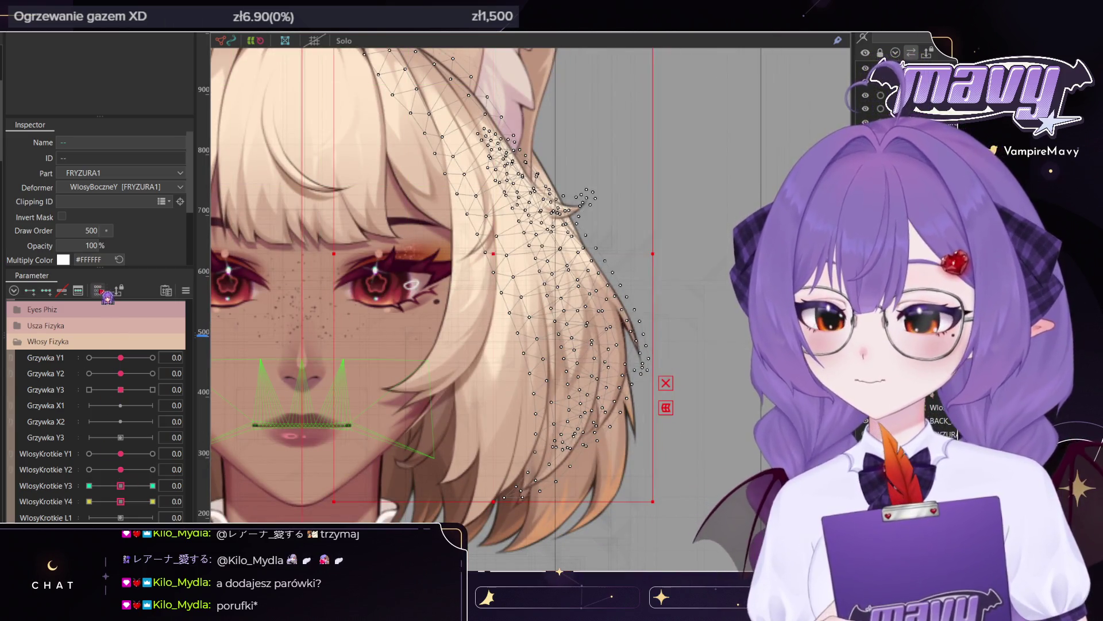
click(99, 290)
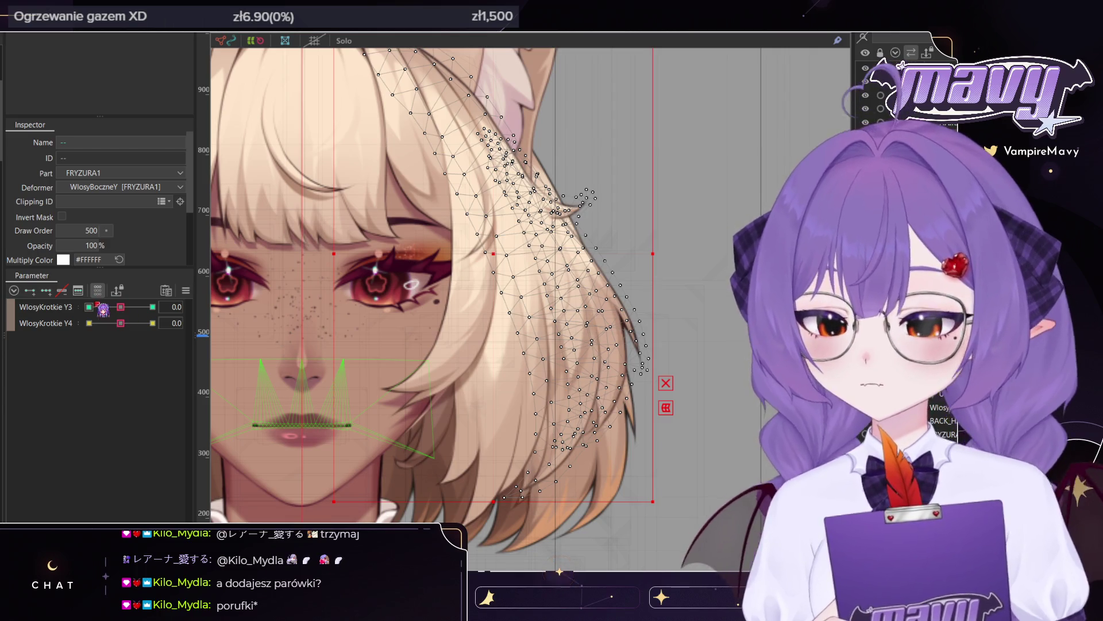
click(99, 291)
- Turn the face sideways with Guide Angle X and expand the Angle parameter group
scroll(97, 402, up, 3)
scroll(97, 402, up, 3)
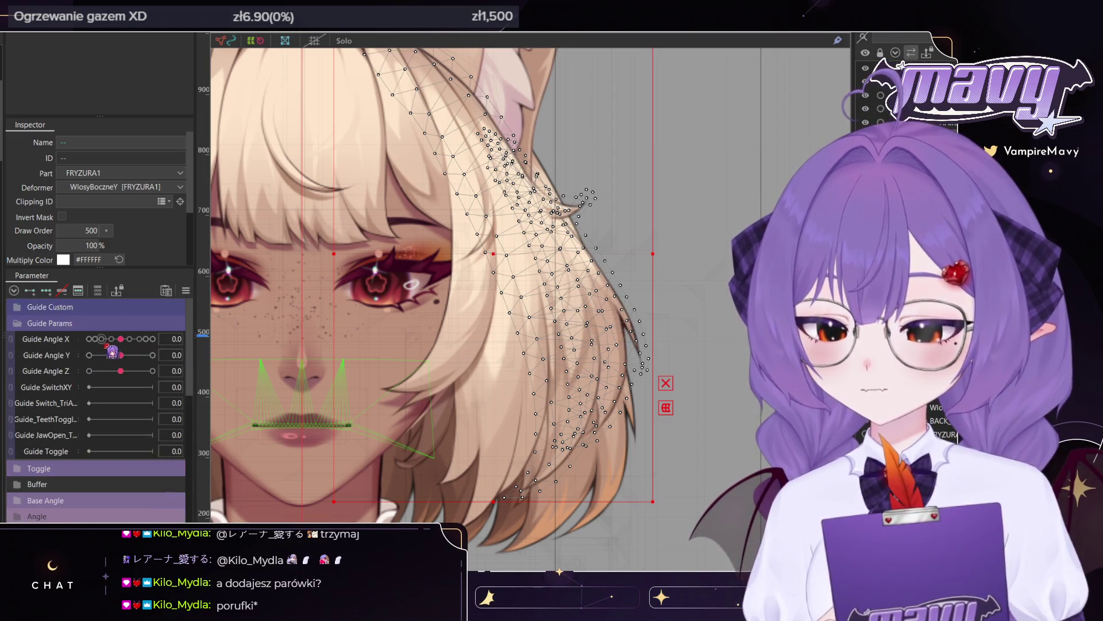
drag(120, 339, 152, 339)
drag(519, 284, 470, 290)
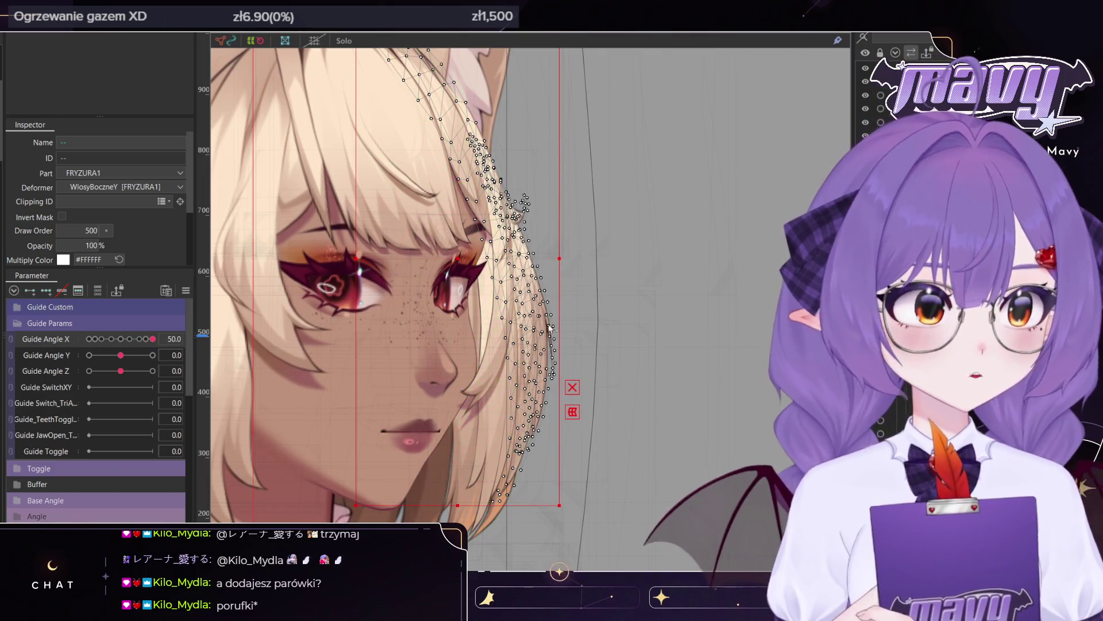
scroll(107, 443, down, 3)
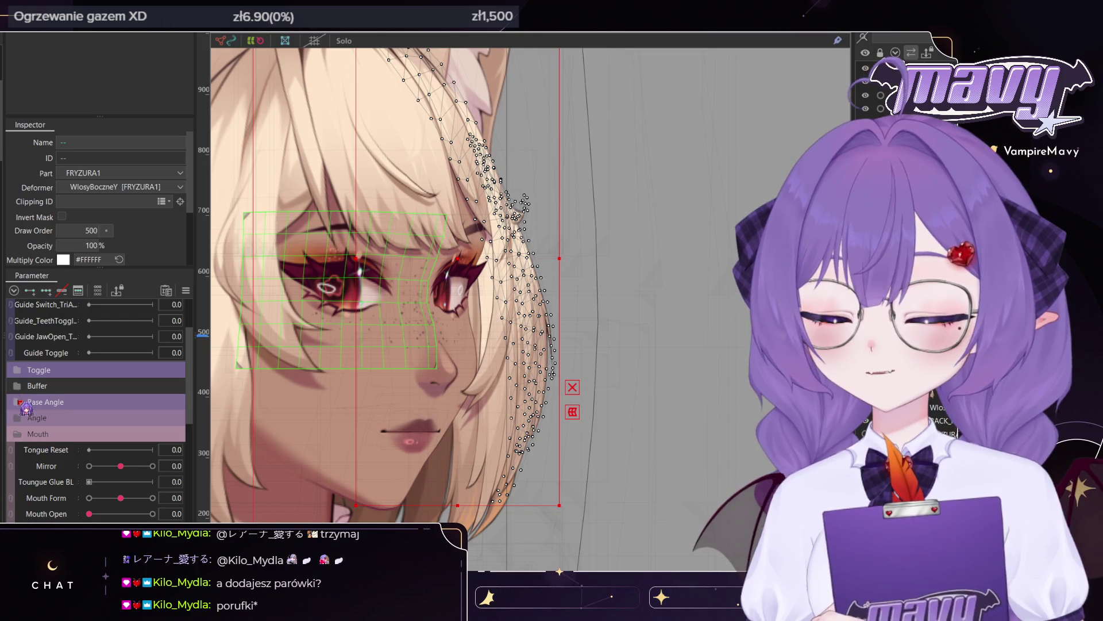
click(23, 417)
scroll(67, 353, down, 2)
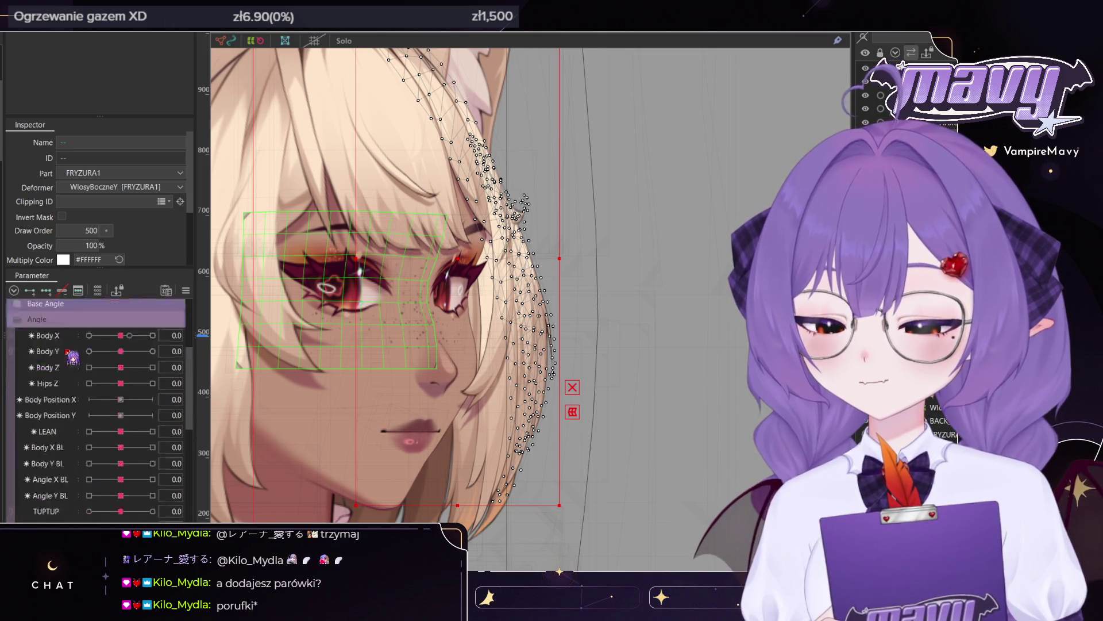
scroll(72, 357, down, 3)
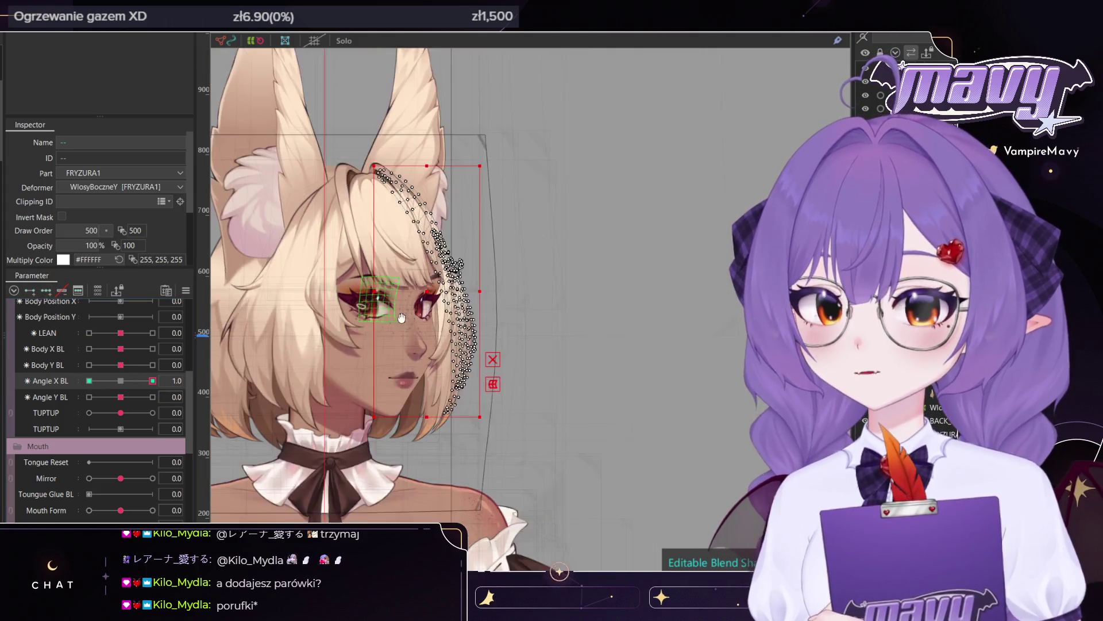
- Set Angle X BL to its 1.0 keyform and ready a 773.8 px Deform Brush on HAIR5_P
click(152, 380)
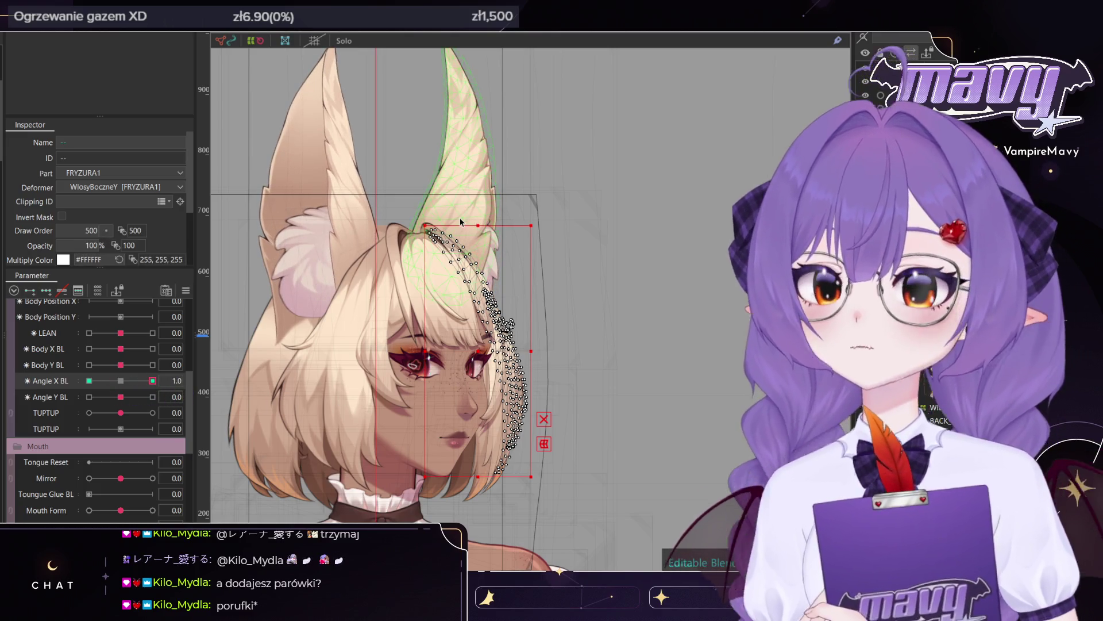
scroll(670, 289, up, 2)
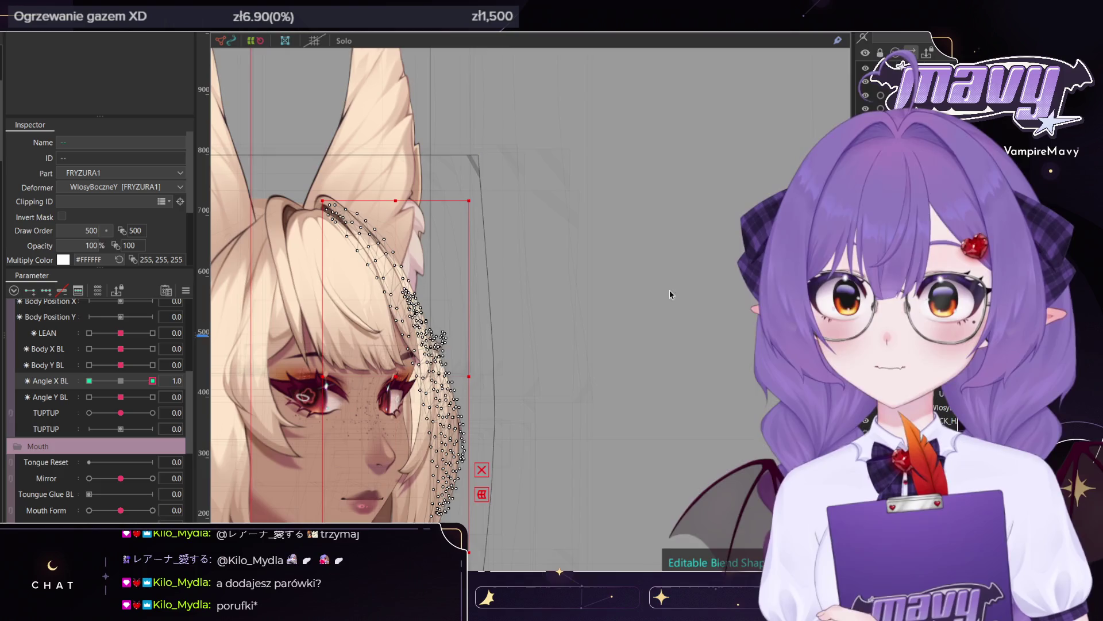
drag(670, 294, 773, 199)
key(b)
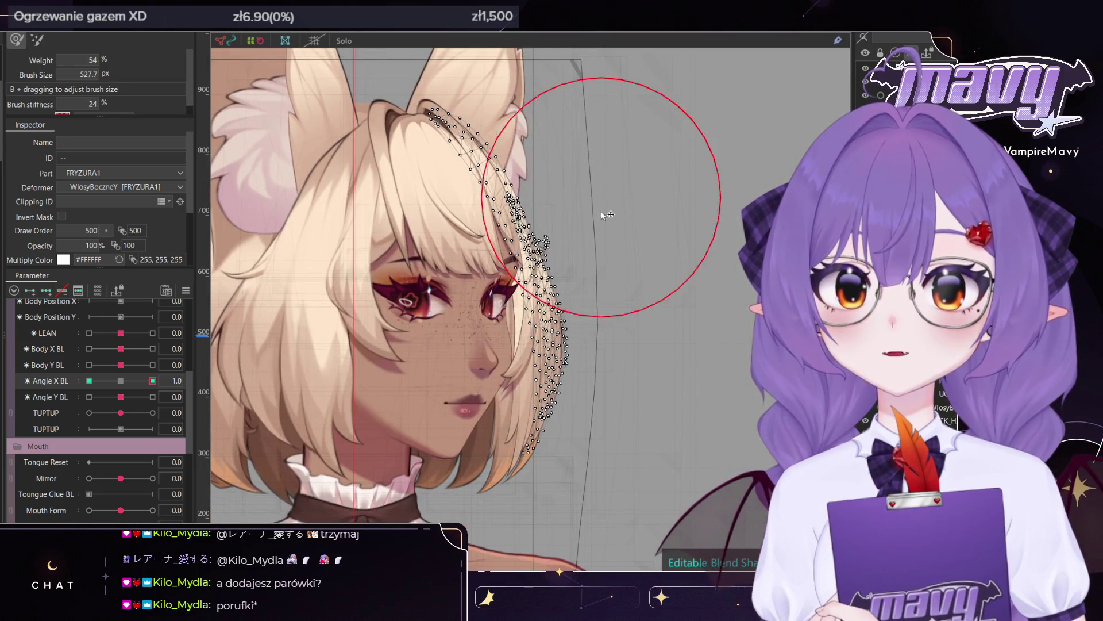
scroll(607, 218, up, 1)
scroll(586, 227, up, 1)
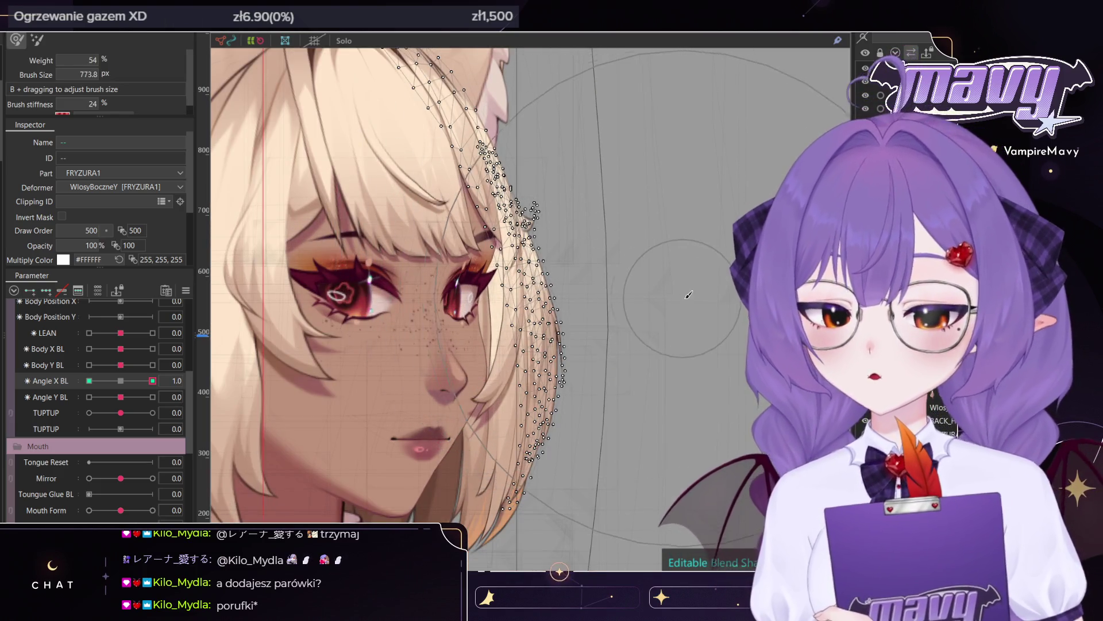
click(897, 414)
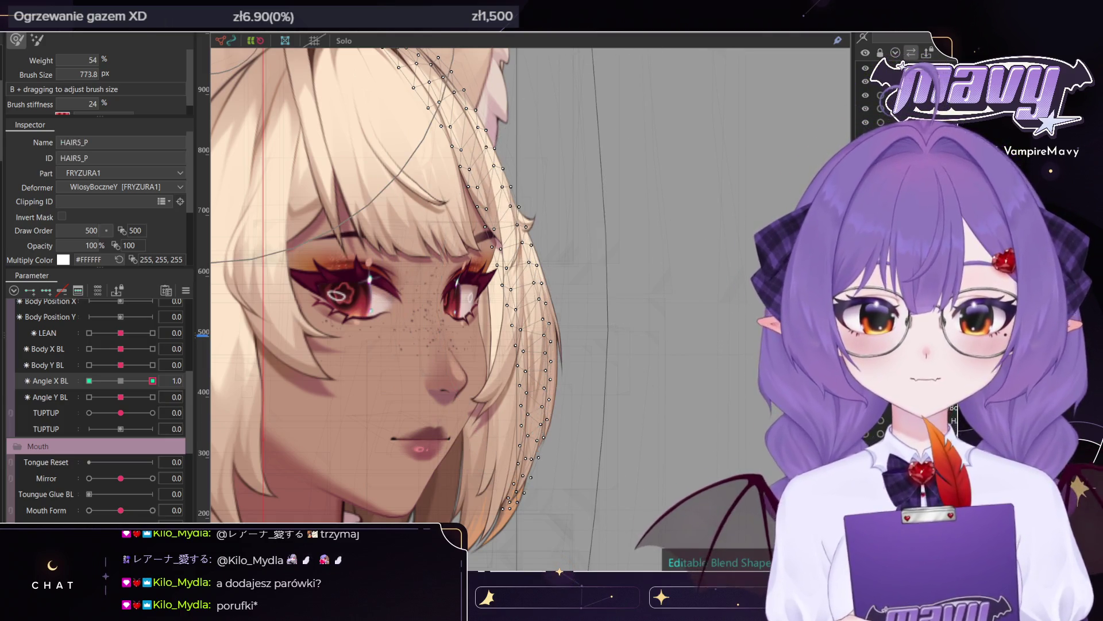